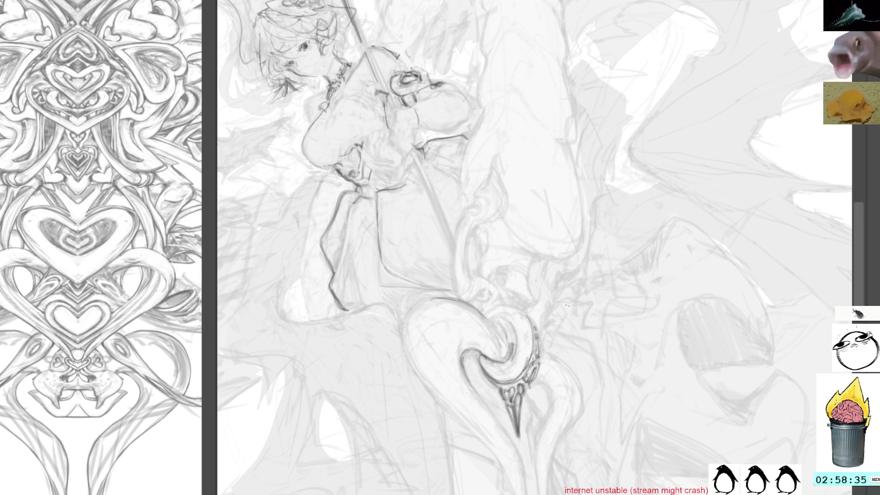
Step: Angle the view on the hook and darken the outline of its curve and neck
mouse_move(592, 226)
mouse_down()
mouse_move(568, 231)
mouse_move(563, 261)
mouse_move(583, 190)
mouse_move(583, 215)
mouse_move(494, 188)
mouse_move(500, 207)
mouse_up()
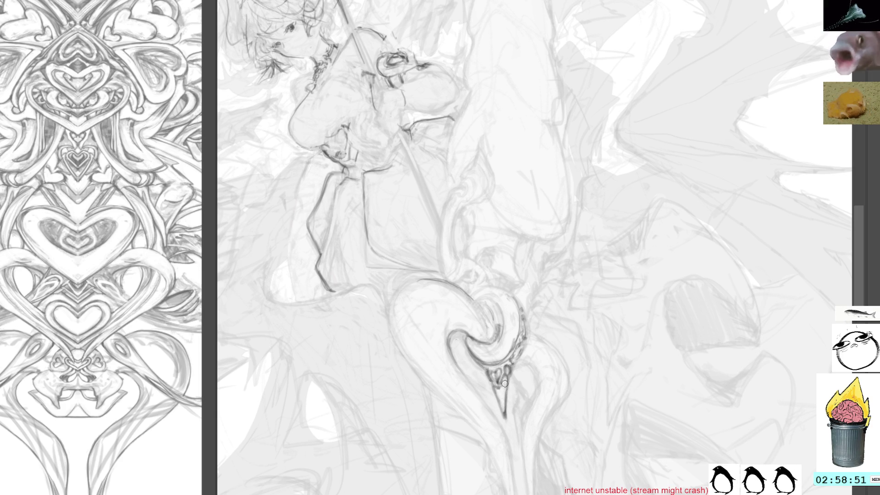
mouse_move(498, 397)
mouse_down()
mouse_move(507, 256)
mouse_move(501, 329)
mouse_up()
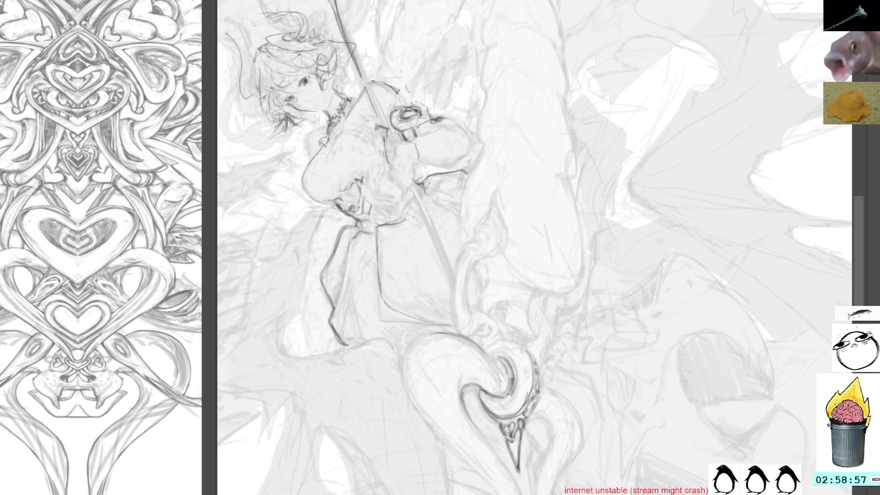
mouse_move(560, 232)
mouse_down()
mouse_move(531, 188)
mouse_move(546, 357)
mouse_move(584, 247)
mouse_move(565, 290)
mouse_move(572, 320)
mouse_up()
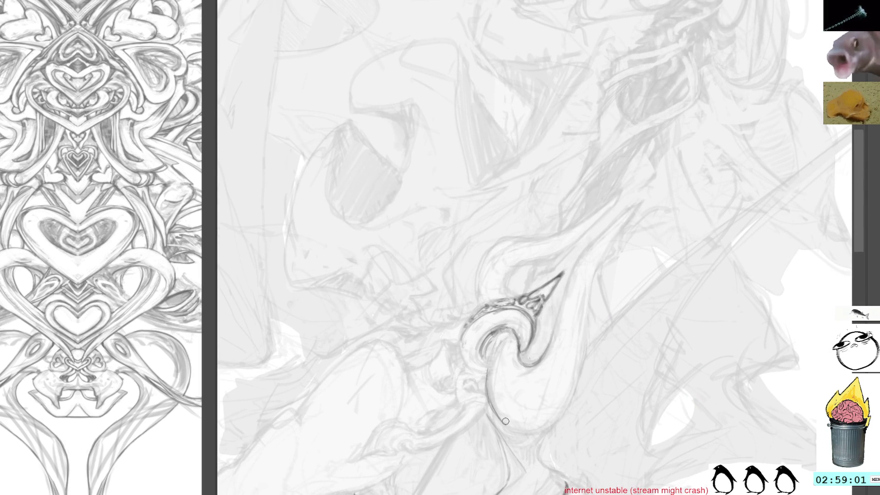
drag(487, 353, 491, 402)
drag(490, 401, 504, 428)
drag(485, 356, 506, 432)
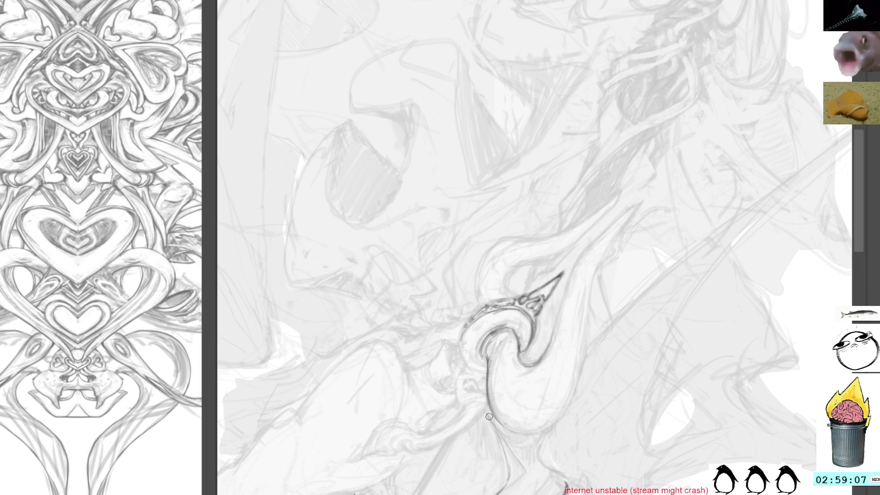
Step: Extend the hook's pointed tip and darken the right outline of the blade
mouse_move(654, 222)
mouse_down()
mouse_move(638, 257)
mouse_move(564, 252)
mouse_up()
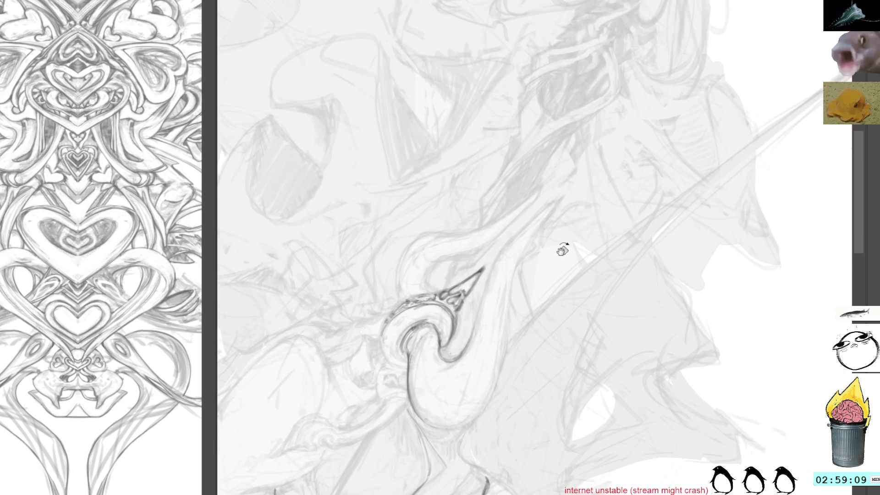
drag(560, 196, 511, 288)
mouse_move(540, 231)
mouse_down()
mouse_move(513, 275)
mouse_move(509, 305)
mouse_up()
drag(517, 271, 504, 337)
Step: Darken the contours of the hook's bulb, spike and teardrop shape, with a stroke inside the teardrop
mouse_move(571, 295)
mouse_down()
mouse_move(581, 235)
mouse_move(504, 316)
mouse_up()
drag(524, 354, 528, 382)
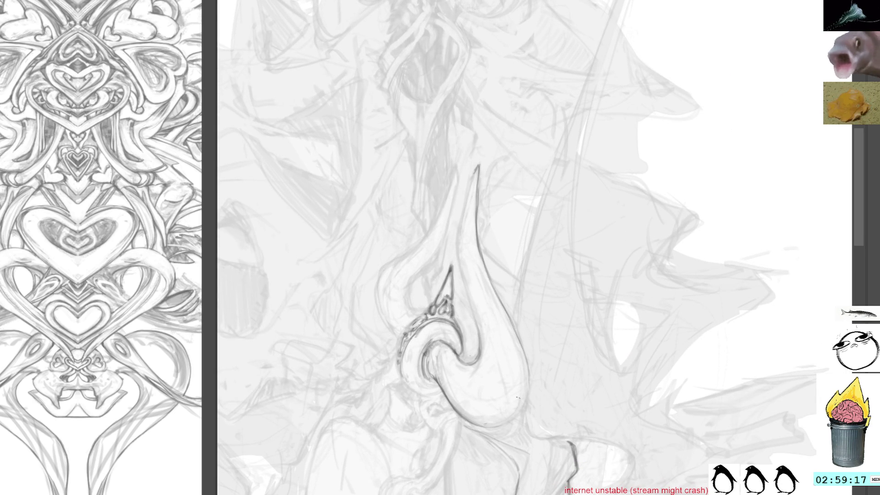
mouse_move(460, 414)
mouse_down()
mouse_move(507, 425)
mouse_move(529, 367)
mouse_up()
drag(432, 266, 449, 296)
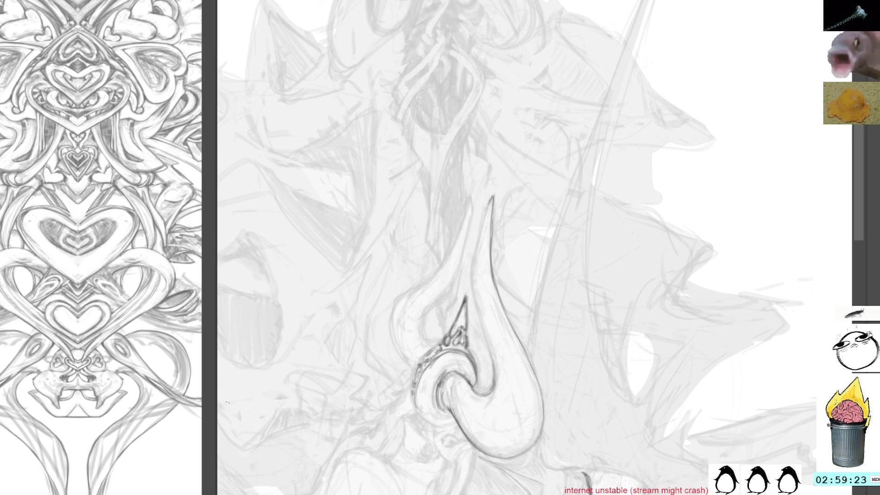
mouse_move(485, 244)
mouse_down()
mouse_move(496, 316)
mouse_move(532, 391)
mouse_up()
drag(517, 358, 539, 431)
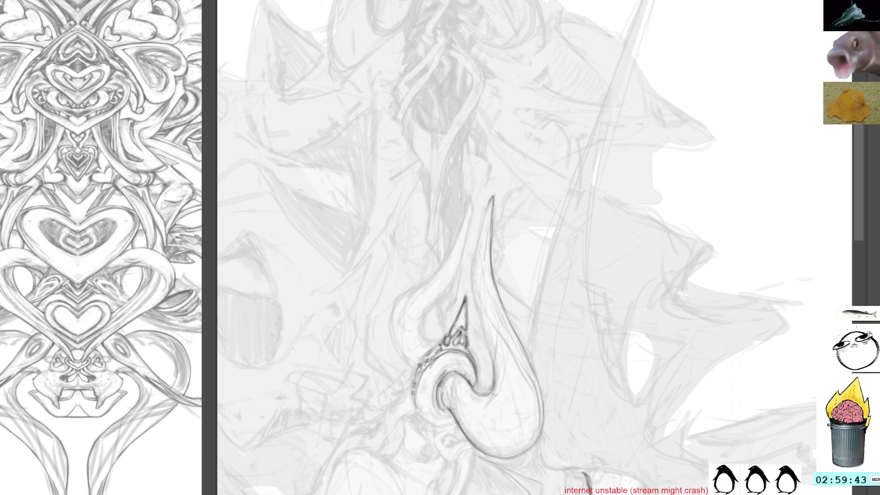
drag(468, 424, 525, 372)
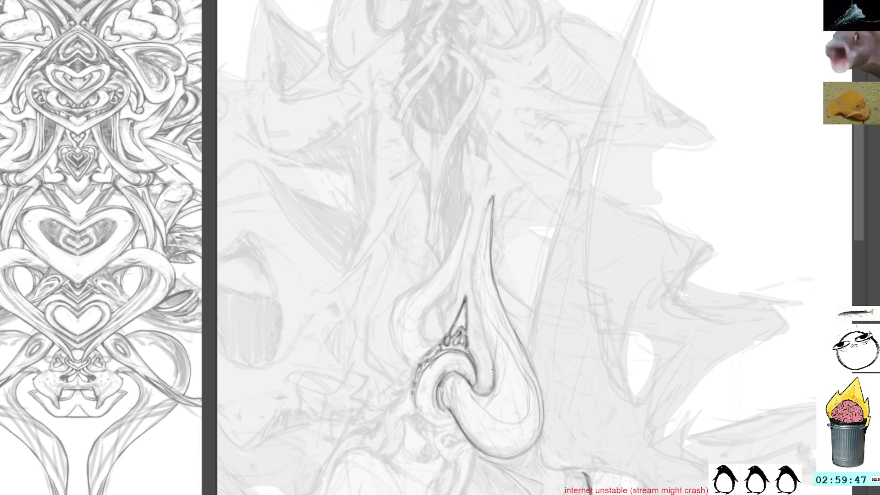
scroll(532, 219, up, 3)
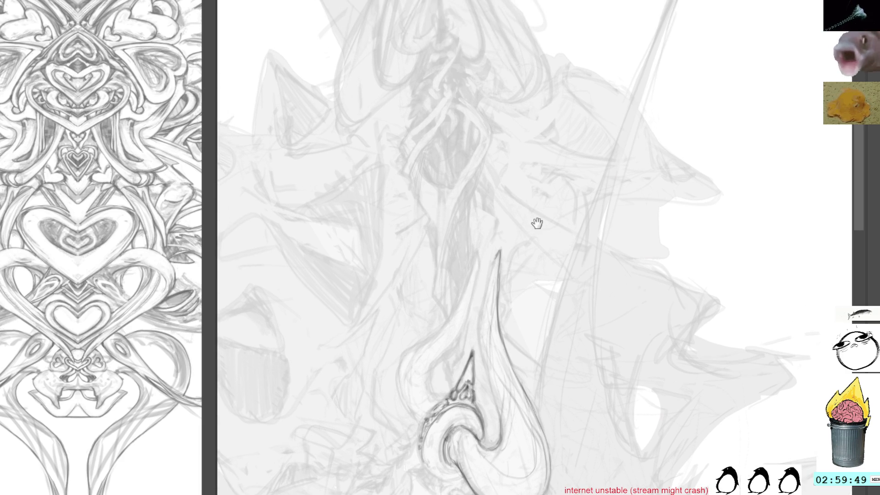
Step: Undo a stray mark above the hook, then flip the view and move up toward the girl
drag(559, 208, 554, 195)
key(ctrl+z)
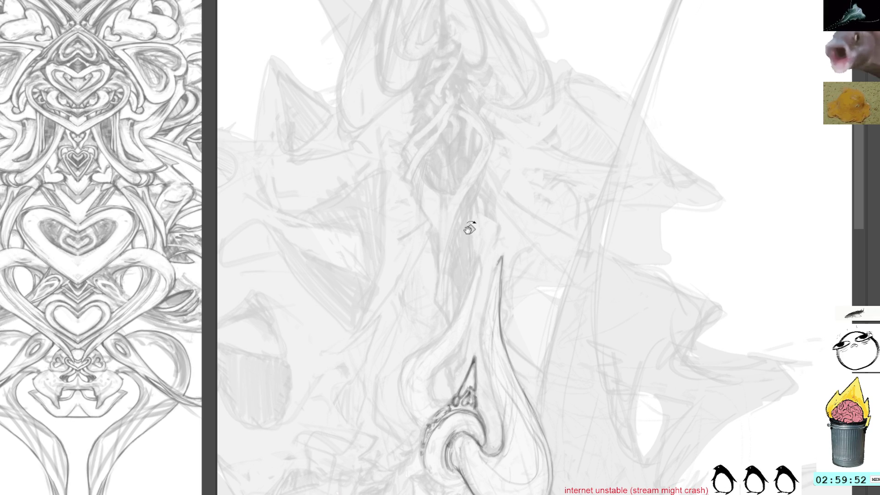
key(r)
drag(609, 92, 620, 275)
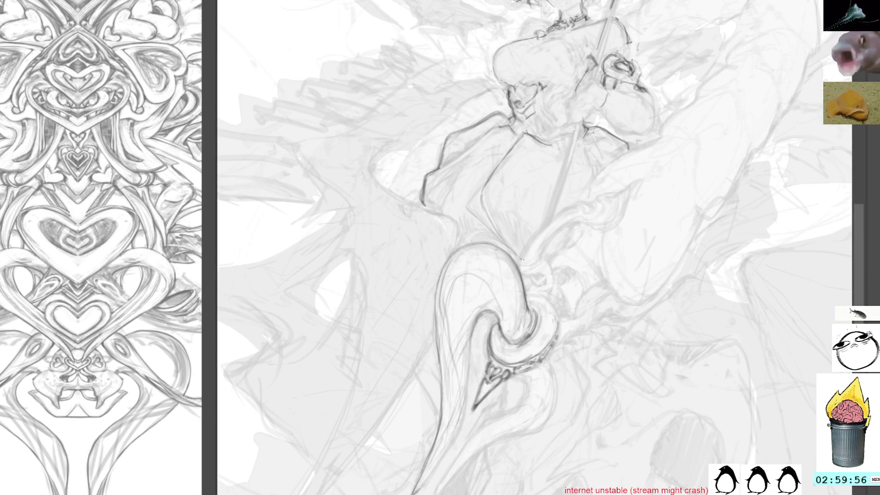
Step: Turn the view upright and pan until the girl's spread wings and flowing hair show
key(r)
mouse_move(594, 211)
mouse_down()
mouse_move(581, 257)
mouse_move(589, 299)
mouse_move(633, 311)
mouse_up()
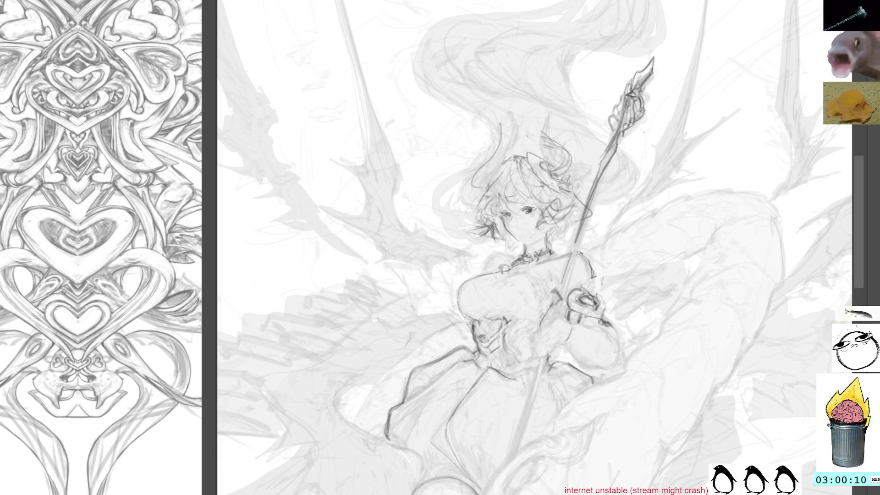
mouse_move(694, 271)
mouse_down()
mouse_move(642, 233)
mouse_move(609, 141)
mouse_move(632, 298)
mouse_move(682, 410)
mouse_move(582, 350)
mouse_move(687, 349)
mouse_up()
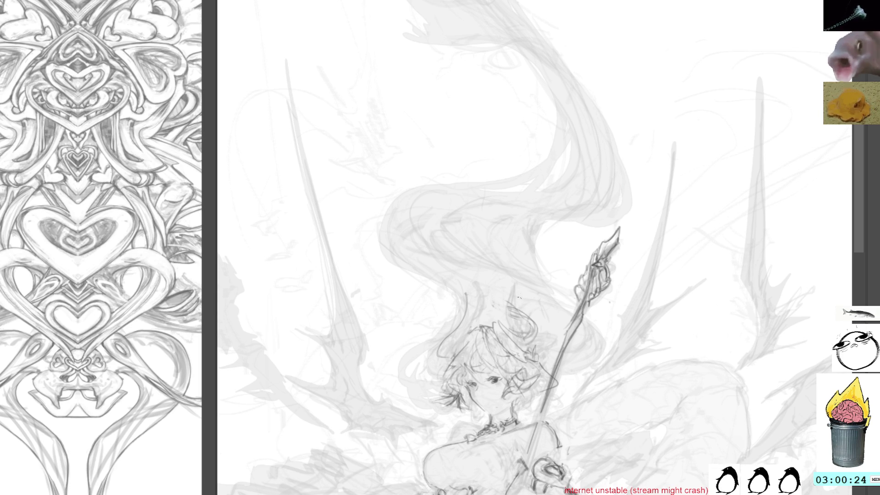
Step: Select the hair tuft on the girl's head, then clear the selection
mouse_move(506, 323)
mouse_down()
mouse_move(522, 370)
mouse_move(503, 320)
mouse_up()
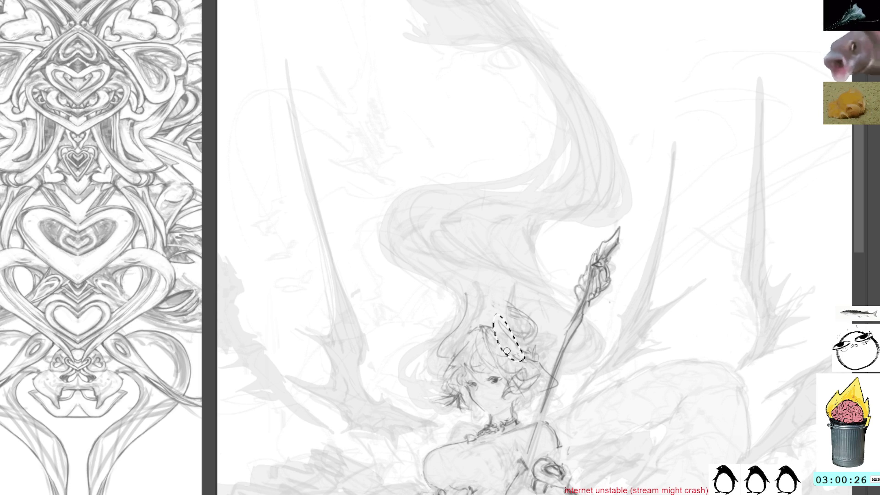
key(ctrl+d)
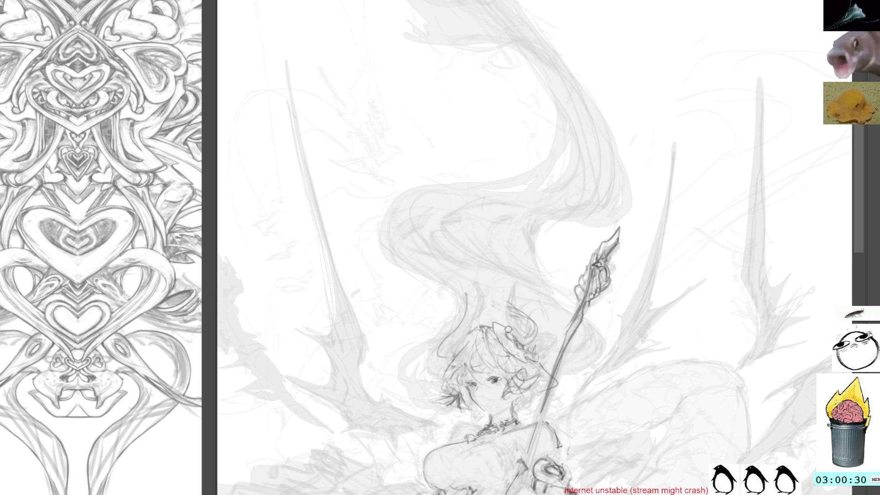
drag(506, 316, 521, 363)
key(ctrl+d)
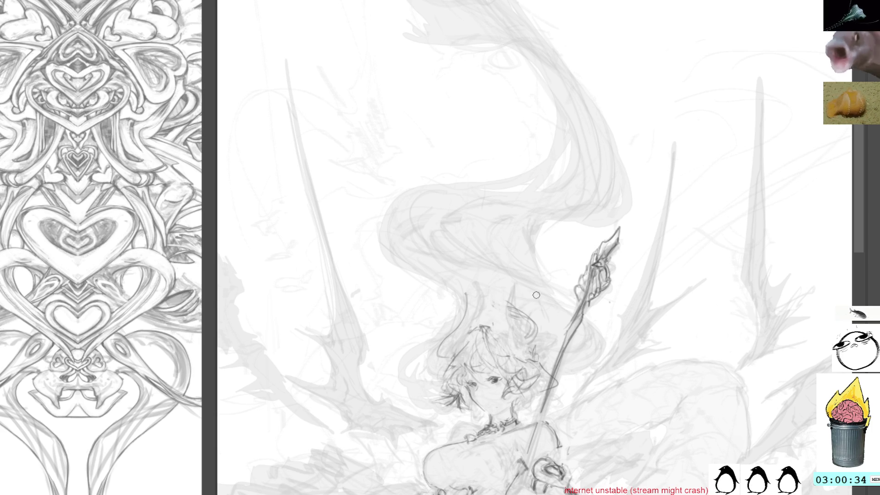
Step: Draw a horn-like shape rising from the hair tuft and darken its inner curve
mouse_move(532, 320)
mouse_down()
mouse_move(512, 344)
mouse_move(504, 316)
mouse_move(512, 281)
mouse_move(524, 326)
mouse_up()
mouse_move(508, 288)
mouse_down()
mouse_move(558, 334)
mouse_move(563, 357)
mouse_up()
mouse_move(504, 307)
mouse_down()
mouse_move(548, 341)
mouse_move(550, 359)
mouse_move(554, 332)
mouse_up()
drag(523, 330, 556, 356)
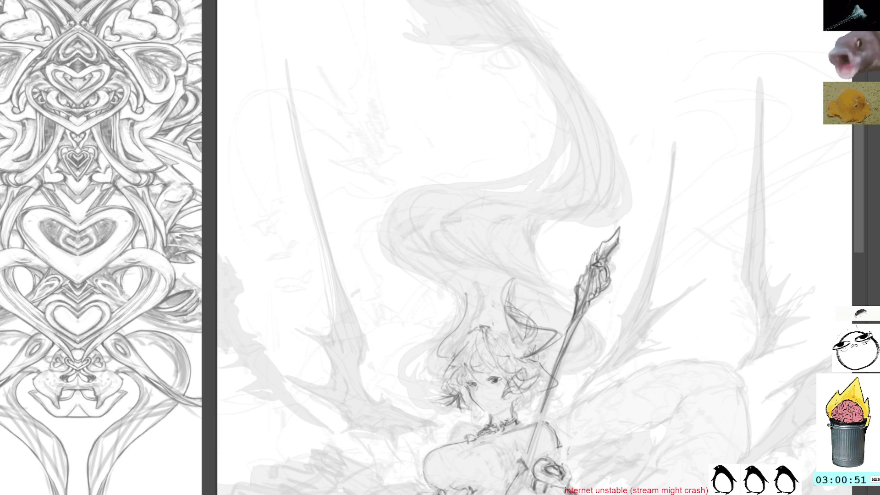
scroll(579, 177, down, 10)
Step: Zoom and rotate onto the lower sketch and add the first dark strokes to the heart ornament
scroll(579, 177, up, 3)
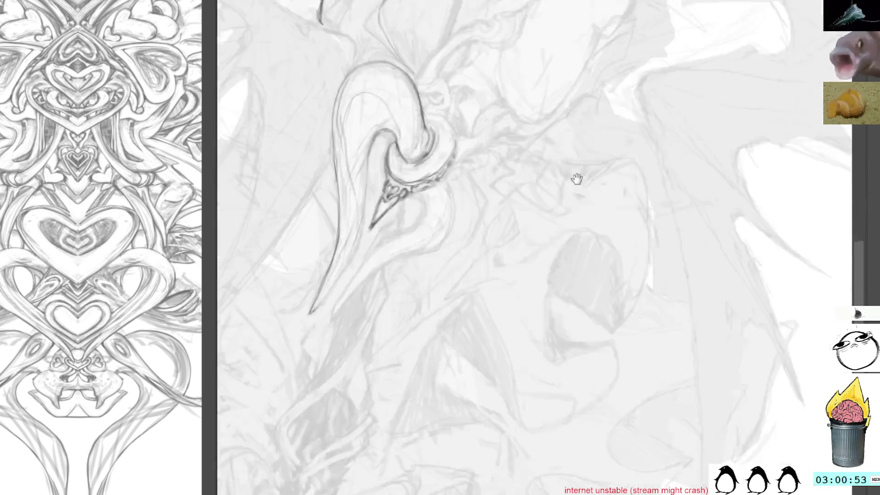
mouse_move(589, 186)
mouse_down()
mouse_move(630, 211)
mouse_move(567, 322)
mouse_move(638, 230)
mouse_move(595, 255)
mouse_up()
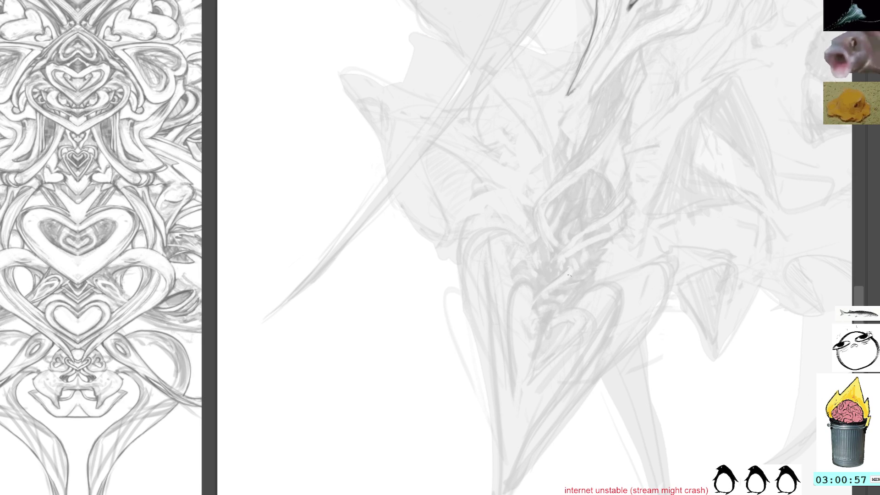
mouse_move(654, 251)
mouse_down()
mouse_move(683, 228)
mouse_move(605, 192)
mouse_up()
mouse_move(575, 276)
mouse_down()
mouse_move(591, 327)
mouse_move(583, 300)
mouse_up()
mouse_move(623, 188)
mouse_down()
mouse_move(608, 246)
mouse_move(571, 285)
mouse_up()
mouse_move(553, 350)
mouse_down()
mouse_move(546, 367)
mouse_move(557, 368)
mouse_move(550, 340)
mouse_up()
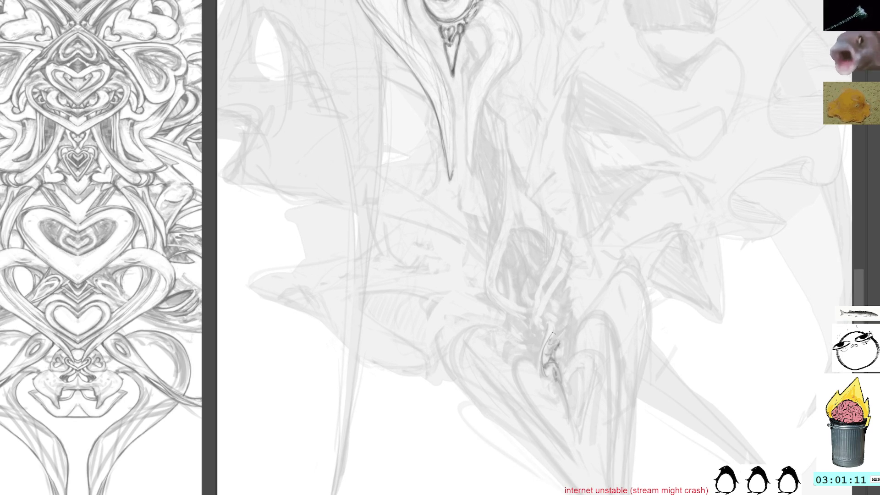
Step: Add small detail strokes inside the heart ornament, working down its lower part
mouse_move(568, 333)
mouse_down()
mouse_move(562, 357)
mouse_move(567, 337)
mouse_move(573, 358)
mouse_move(559, 375)
mouse_move(559, 362)
mouse_move(562, 387)
mouse_move(546, 389)
mouse_move(580, 418)
mouse_up()
drag(561, 379, 539, 402)
mouse_move(546, 370)
mouse_down()
mouse_move(543, 381)
mouse_move(537, 347)
mouse_move(547, 321)
mouse_up()
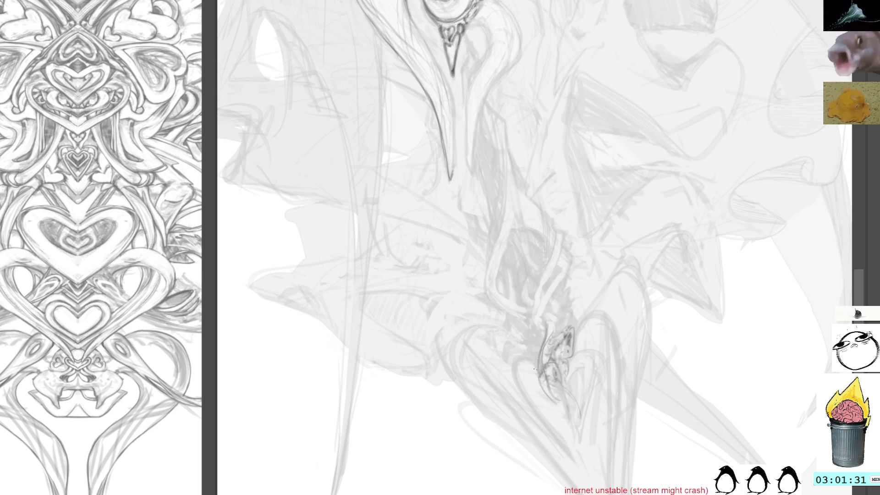
drag(537, 371, 557, 409)
mouse_move(565, 370)
mouse_down()
mouse_move(546, 393)
mouse_move(580, 412)
mouse_move(580, 423)
mouse_up()
drag(550, 395, 556, 403)
drag(552, 401, 587, 434)
mouse_move(585, 406)
mouse_down()
mouse_move(586, 433)
mouse_move(581, 381)
mouse_move(572, 397)
mouse_move(582, 389)
mouse_up()
Step: Detail the heart's right side and bottom tip, with more lines above the tip
mouse_move(585, 387)
mouse_down()
mouse_move(585, 401)
mouse_move(575, 396)
mouse_up()
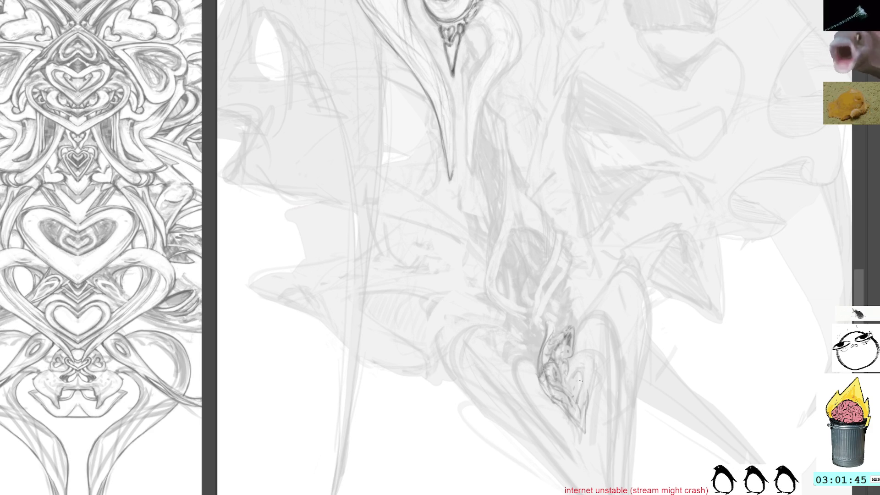
mouse_move(573, 401)
mouse_down()
mouse_move(554, 421)
mouse_move(584, 431)
mouse_move(563, 399)
mouse_up()
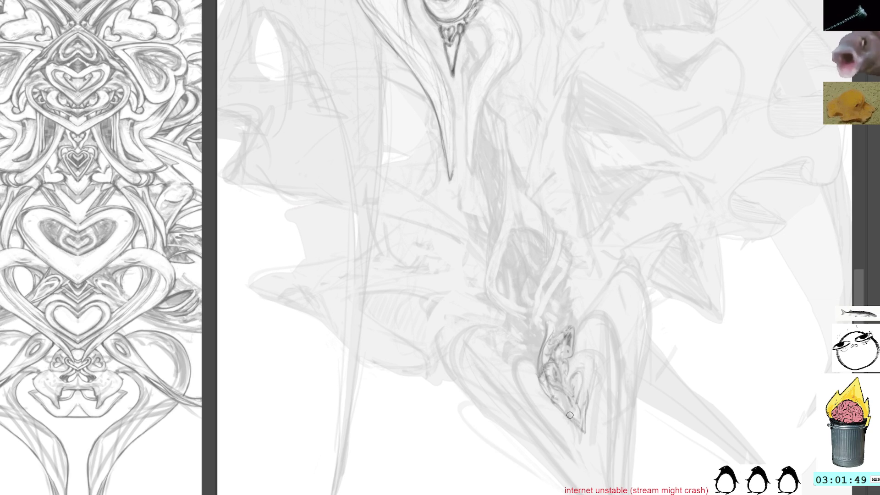
mouse_move(555, 391)
mouse_down()
mouse_move(559, 402)
mouse_move(575, 403)
mouse_move(586, 429)
mouse_up()
drag(555, 397, 581, 430)
drag(570, 398, 584, 425)
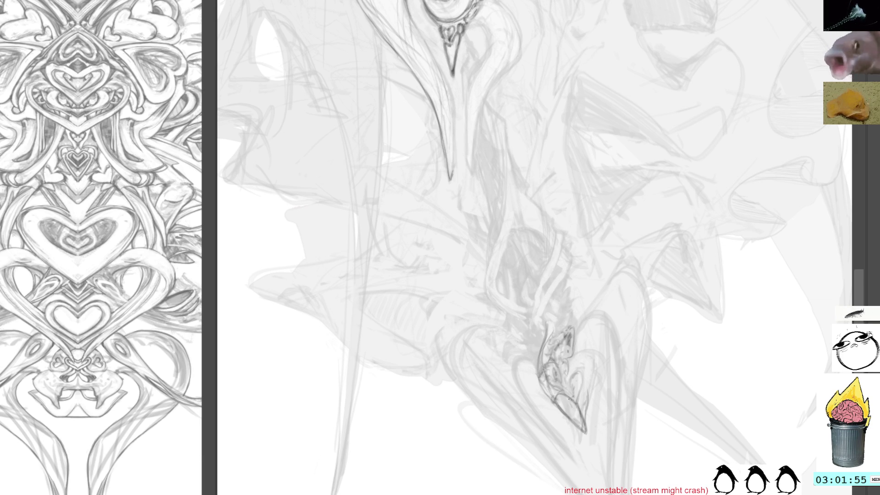
drag(573, 389, 575, 401)
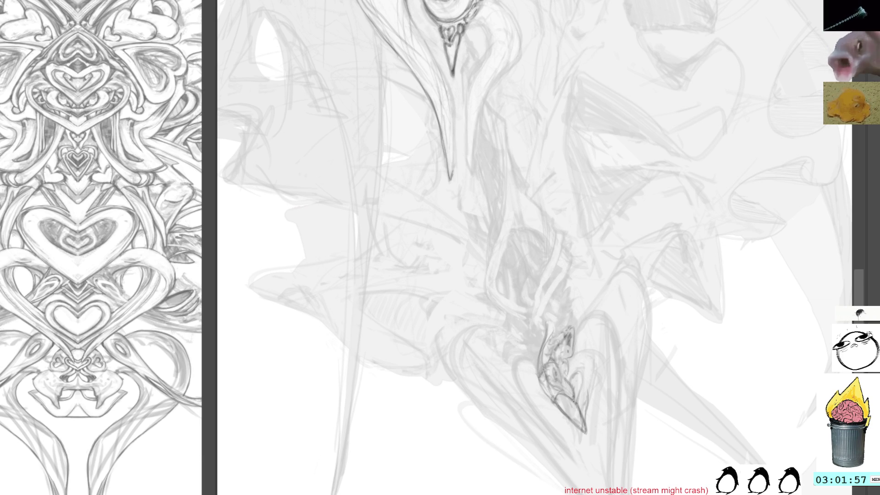
mouse_move(566, 363)
mouse_down()
mouse_move(572, 384)
mouse_move(569, 351)
mouse_up()
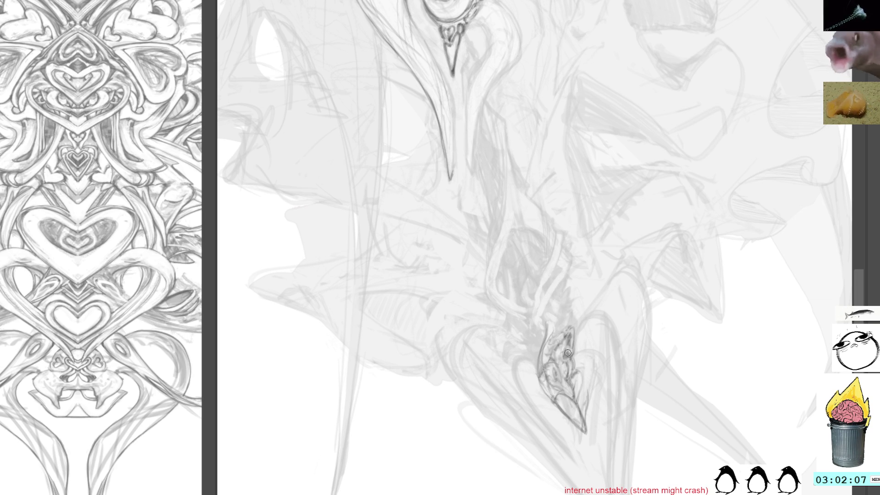
mouse_move(578, 355)
mouse_down()
mouse_move(577, 370)
mouse_move(596, 359)
mouse_move(589, 384)
mouse_move(578, 372)
mouse_up()
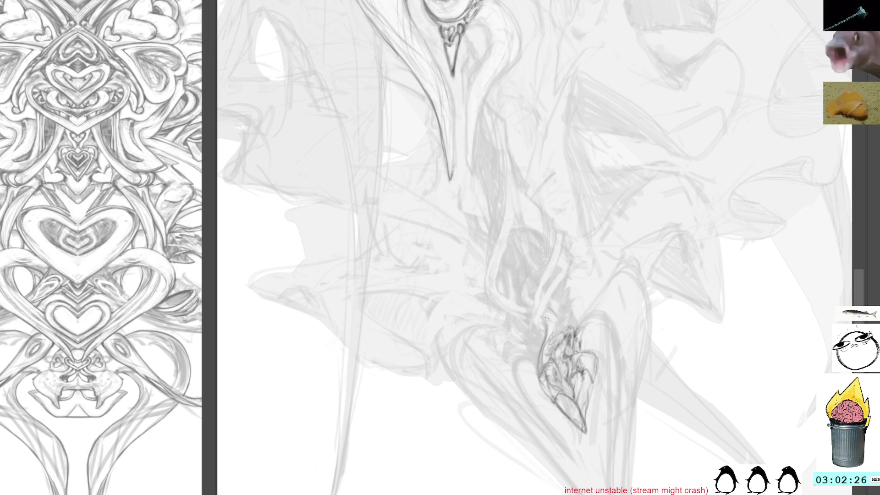
Step: Draw a small loop and trace a dark S-shaped curl down from the hook
mouse_move(556, 336)
mouse_down()
mouse_move(543, 314)
mouse_move(552, 339)
mouse_up()
mouse_move(556, 295)
mouse_down()
mouse_move(541, 323)
mouse_move(573, 247)
mouse_move(535, 340)
mouse_up()
drag(566, 269, 537, 308)
mouse_move(541, 308)
mouse_down()
mouse_move(530, 346)
mouse_move(538, 340)
mouse_up()
drag(573, 253, 535, 344)
mouse_move(496, 323)
mouse_down()
mouse_move(522, 339)
mouse_move(516, 334)
mouse_move(516, 349)
mouse_move(533, 354)
mouse_move(504, 327)
mouse_up()
Step: Outline and strengthen the lower-right edge of the flower shape
mouse_move(579, 375)
mouse_down()
mouse_move(590, 388)
mouse_move(582, 418)
mouse_move(583, 390)
mouse_move(579, 395)
mouse_move(586, 427)
mouse_up()
mouse_move(588, 418)
mouse_down()
mouse_move(585, 427)
mouse_move(574, 422)
mouse_up()
mouse_move(581, 407)
mouse_down()
mouse_move(576, 420)
mouse_move(589, 425)
mouse_up()
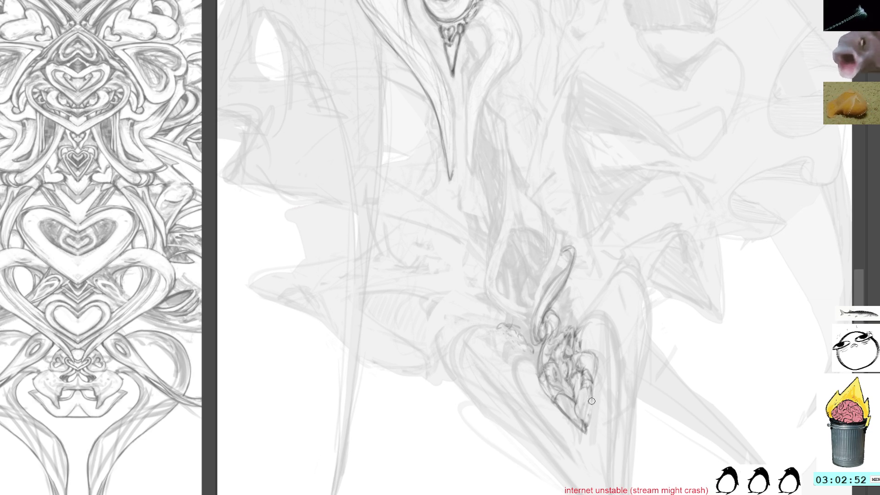
drag(579, 384, 585, 424)
drag(596, 360, 583, 418)
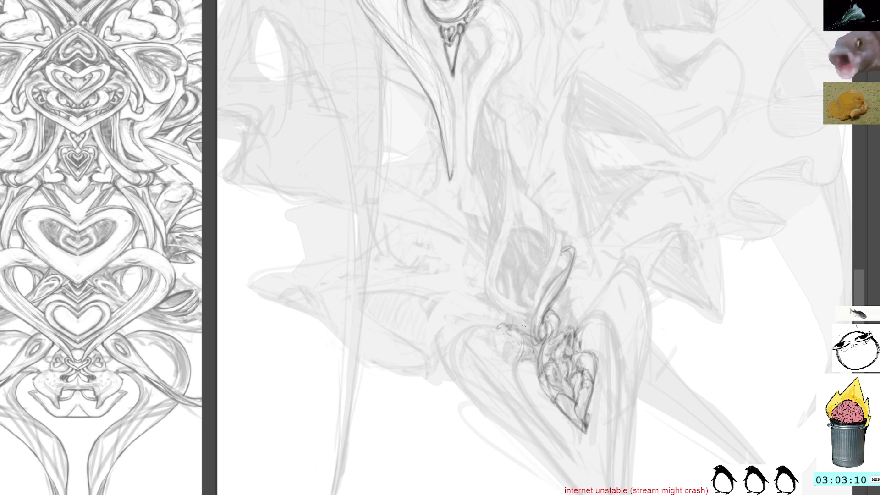
Step: Add thin detail lines to the ornament and left curl, and darken the small heart's right edge
mouse_move(521, 360)
mouse_down()
mouse_move(518, 371)
mouse_move(529, 351)
mouse_move(532, 366)
mouse_up()
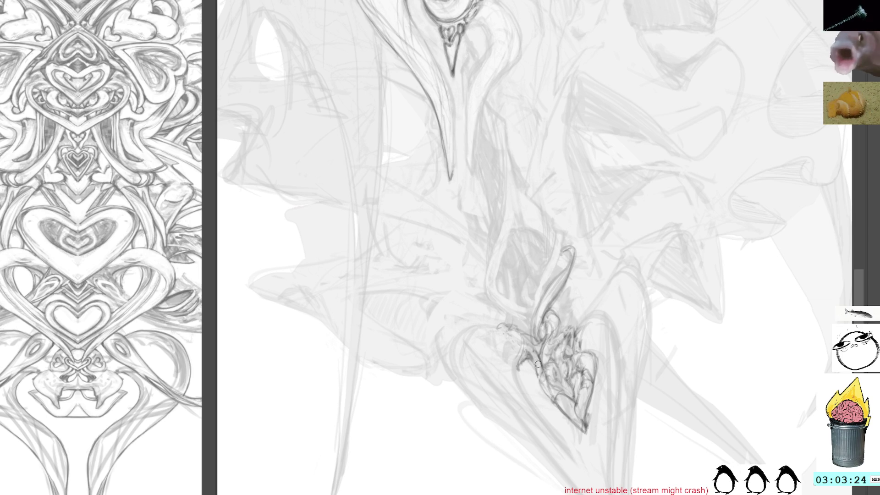
mouse_move(535, 361)
mouse_down()
mouse_move(538, 386)
mouse_move(540, 370)
mouse_move(518, 375)
mouse_up()
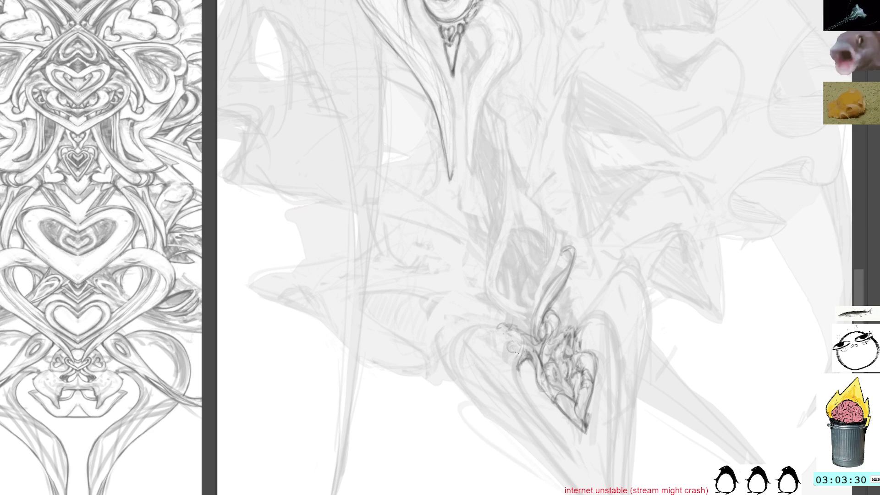
mouse_move(511, 347)
mouse_down()
mouse_move(503, 345)
mouse_move(501, 362)
mouse_move(494, 337)
mouse_move(512, 338)
mouse_move(494, 339)
mouse_move(487, 329)
mouse_move(504, 334)
mouse_move(500, 351)
mouse_up()
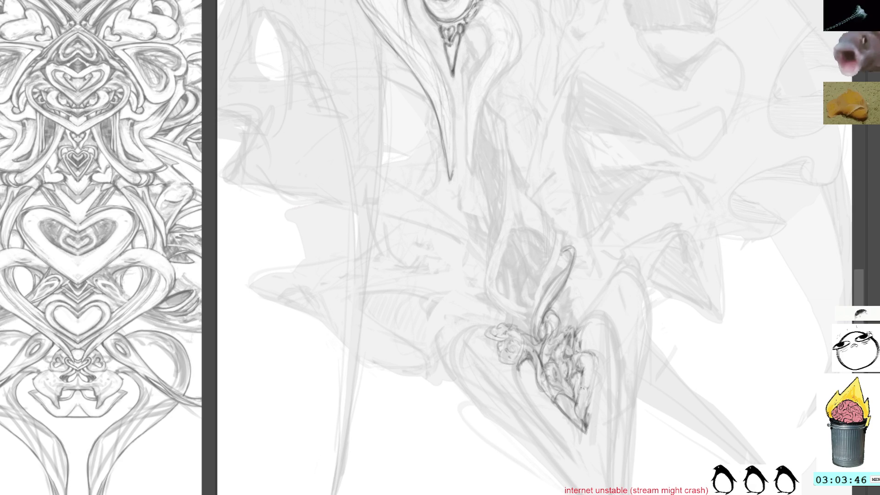
drag(584, 383, 592, 406)
mouse_move(593, 374)
mouse_down()
mouse_move(588, 389)
mouse_move(594, 356)
mouse_up()
drag(589, 386, 583, 399)
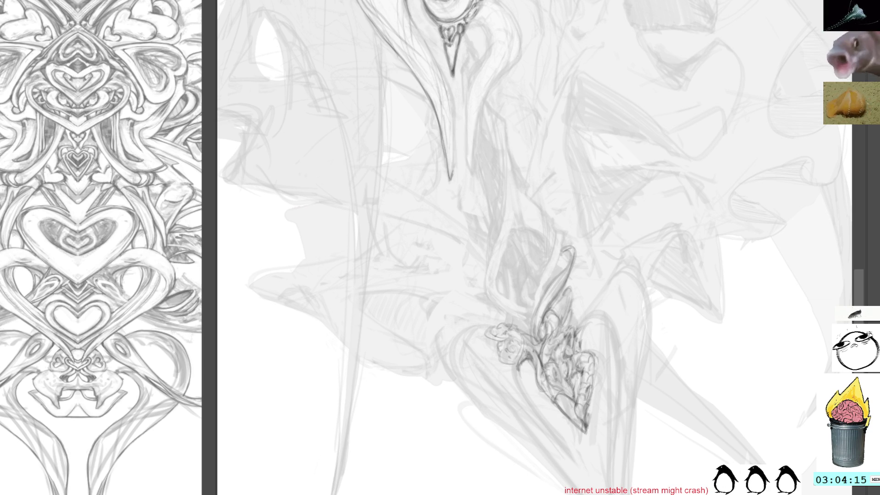
Step: Add fine detail strokes to the ornament and undo a stray looping stroke below it
mouse_move(569, 304)
mouse_down()
mouse_move(578, 331)
mouse_move(563, 327)
mouse_move(582, 327)
mouse_up()
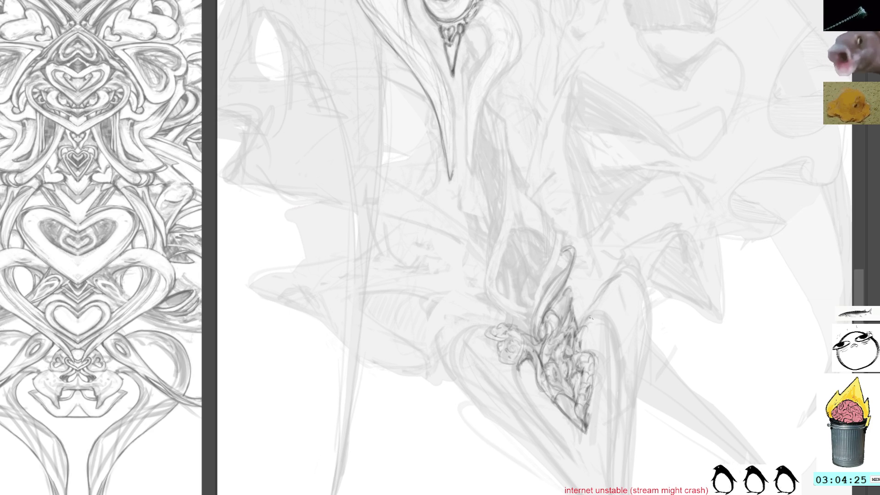
drag(718, 324, 588, 248)
mouse_move(497, 336)
mouse_down()
mouse_move(523, 412)
mouse_move(506, 375)
mouse_up()
key(ctrl+z)
Step: Build up fine dark pencil lines around the ornament's tip
drag(504, 364, 513, 396)
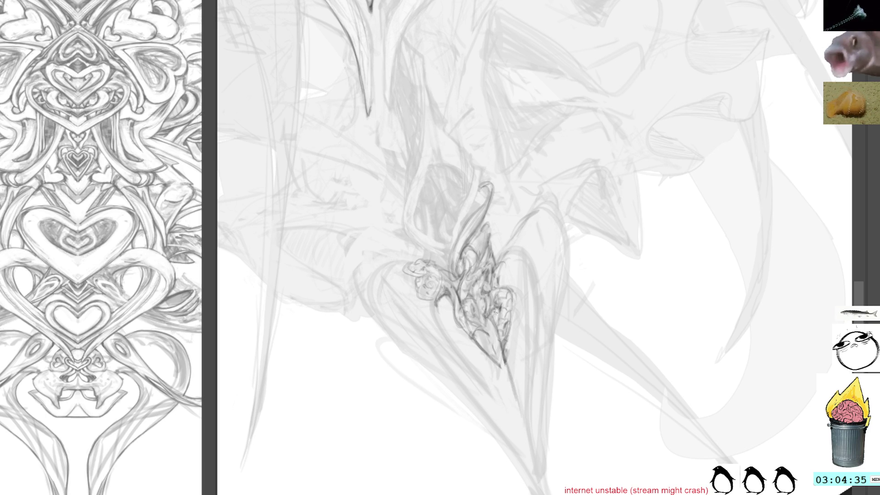
mouse_move(516, 291)
mouse_down()
mouse_move(503, 302)
mouse_move(513, 348)
mouse_move(501, 341)
mouse_up()
key(ctrl+shift+a)
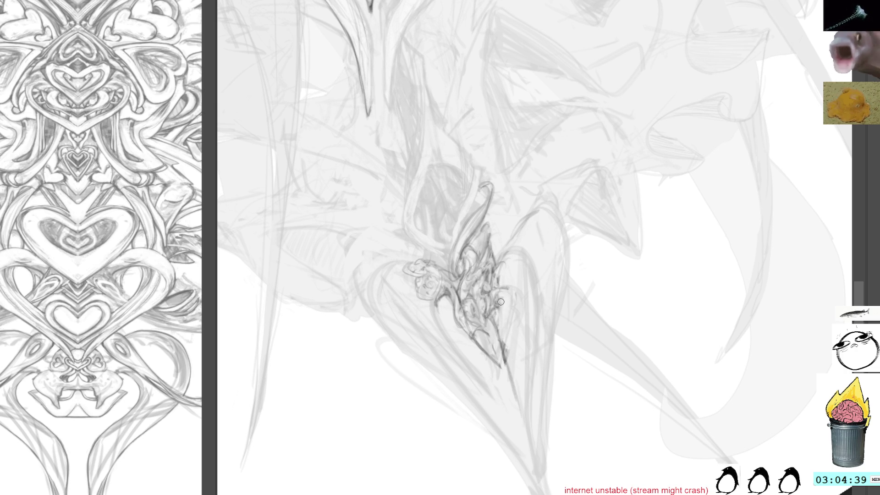
drag(501, 302, 501, 343)
drag(515, 290, 500, 323)
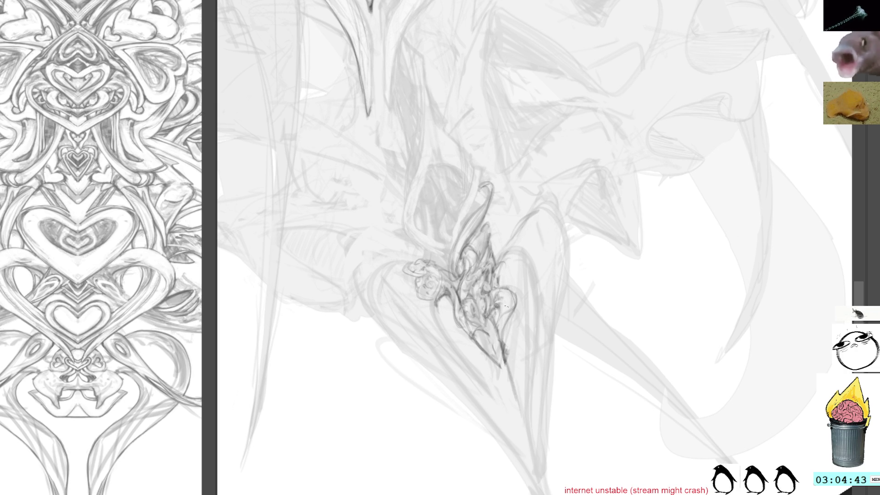
drag(513, 290, 499, 344)
mouse_move(513, 309)
mouse_down()
mouse_move(501, 332)
mouse_move(506, 366)
mouse_up()
drag(509, 329, 503, 366)
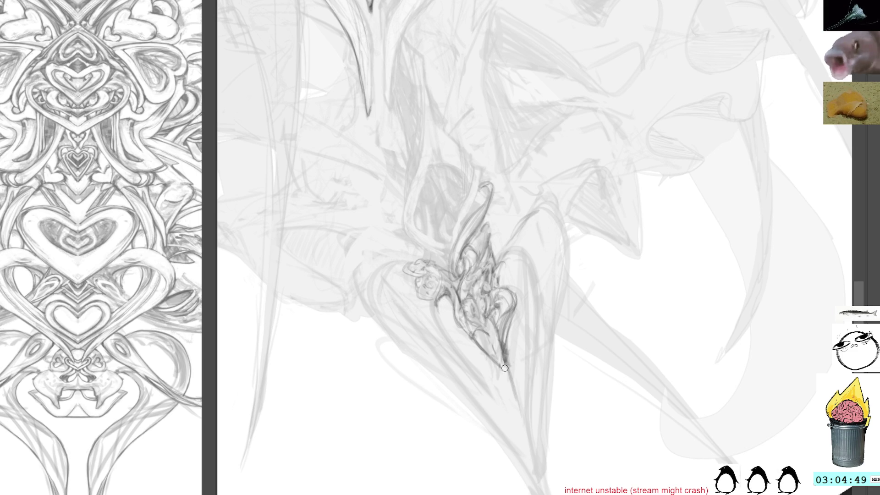
drag(510, 334, 506, 363)
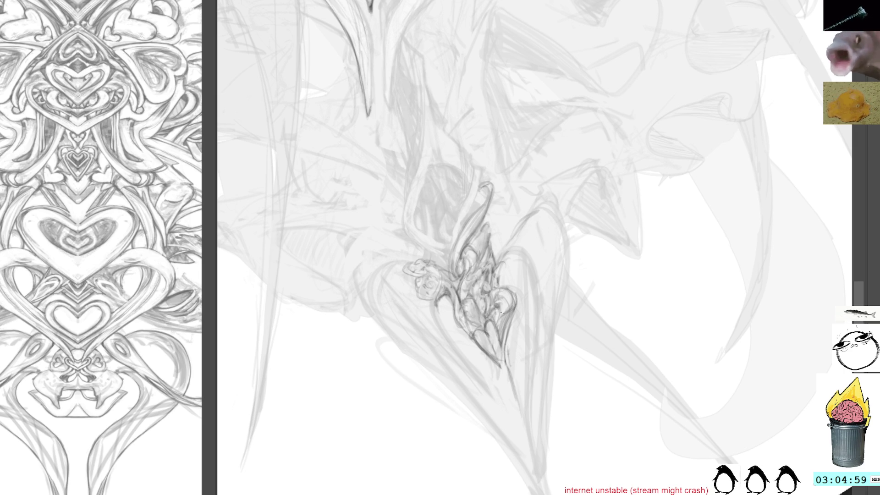
Step: Redraw darker strokes along the lower tip and add tiny lines at its point
drag(494, 343, 508, 389)
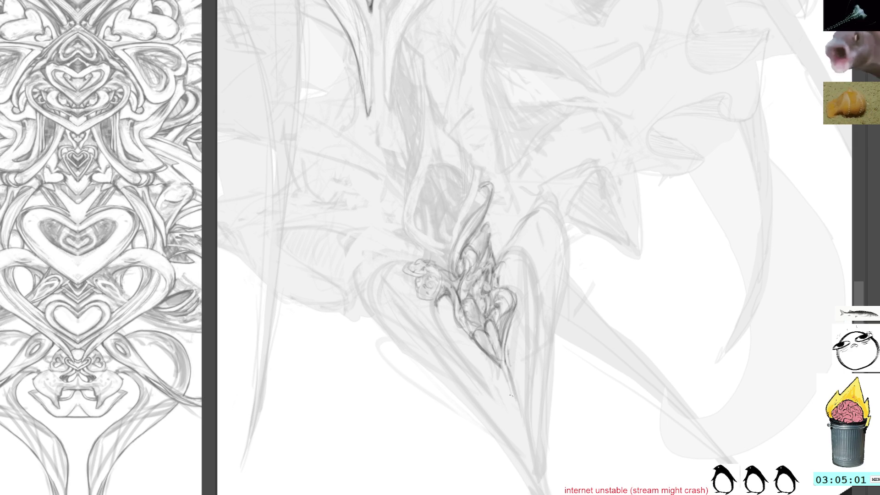
mouse_move(490, 332)
mouse_down()
mouse_move(509, 389)
mouse_move(508, 379)
mouse_up()
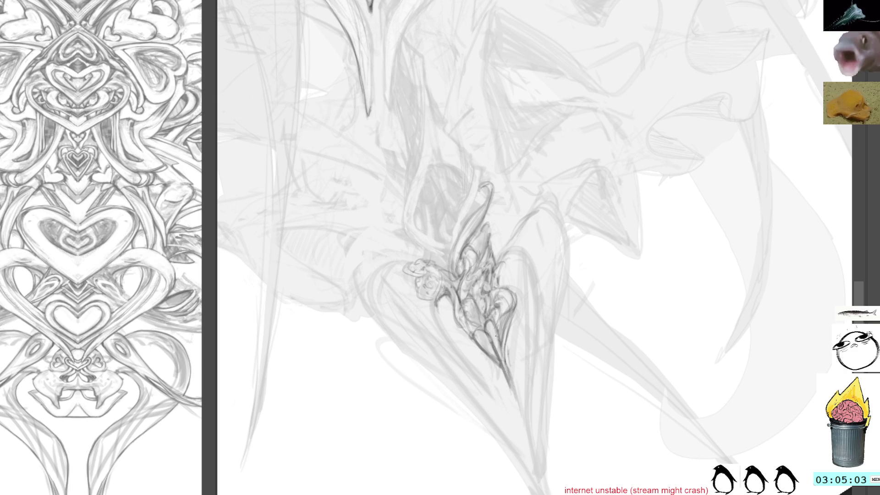
key(ctrl+z)
key(ctrl+z)
mouse_move(488, 335)
mouse_down()
mouse_move(511, 387)
mouse_move(513, 369)
mouse_up()
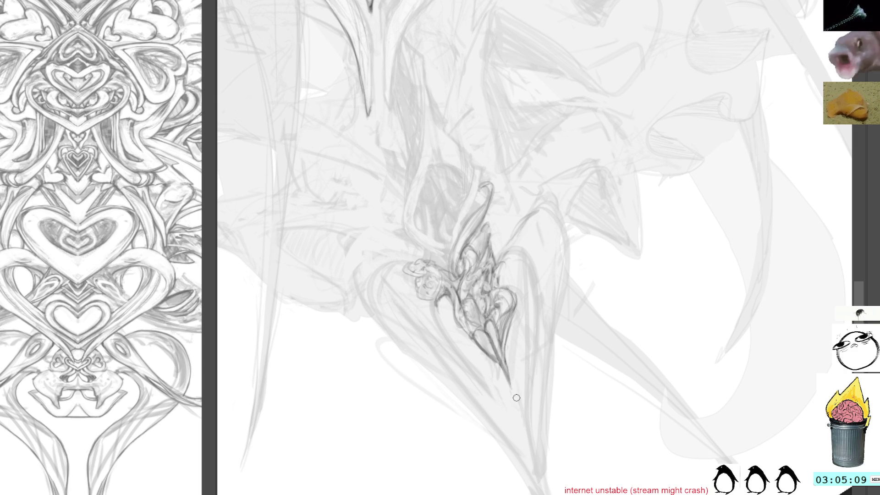
drag(506, 364, 512, 389)
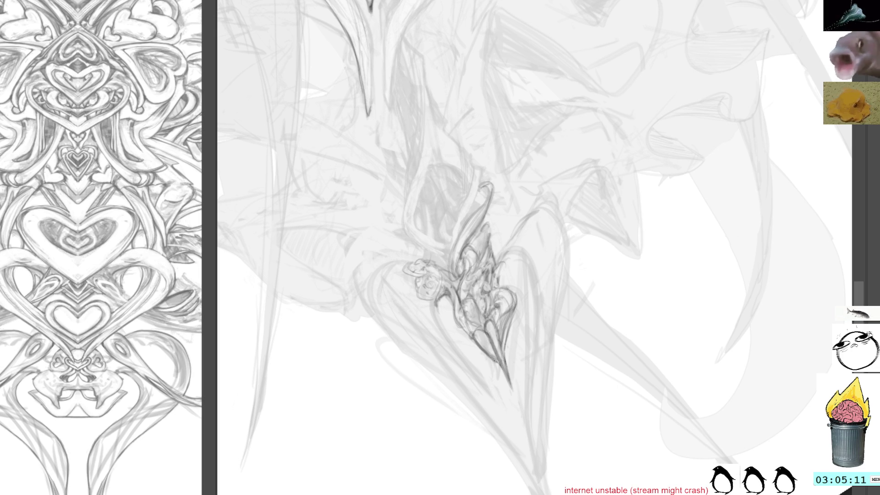
drag(490, 357, 501, 364)
mouse_move(486, 335)
mouse_down()
mouse_move(497, 362)
mouse_move(477, 310)
mouse_move(483, 323)
mouse_move(498, 321)
mouse_up()
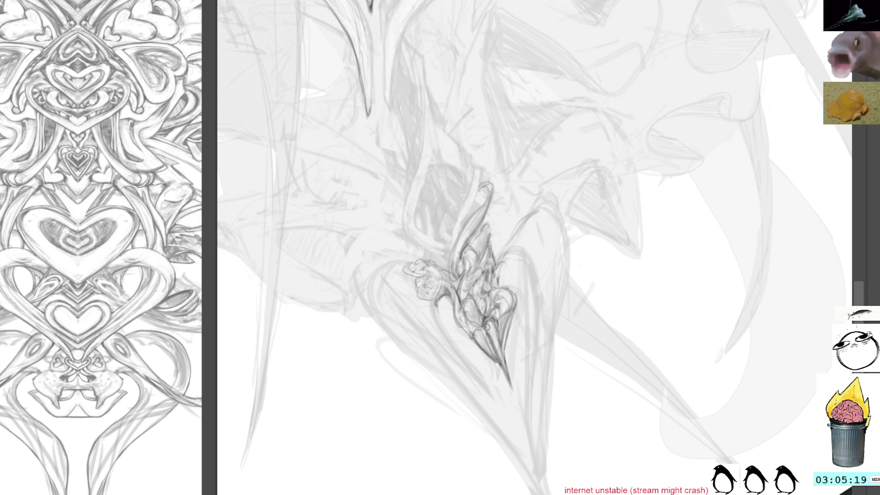
drag(481, 322, 486, 328)
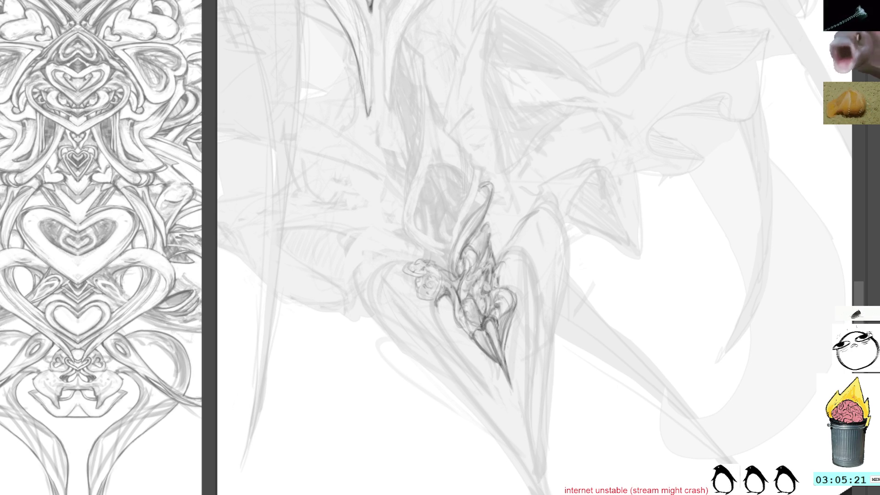
drag(484, 331, 486, 343)
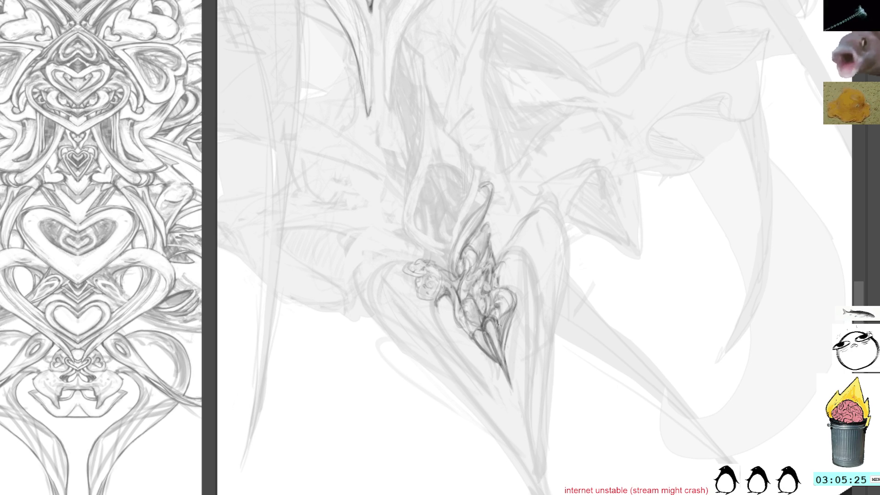
mouse_move(546, 212)
mouse_down()
mouse_move(551, 261)
mouse_move(520, 290)
mouse_move(520, 317)
mouse_up()
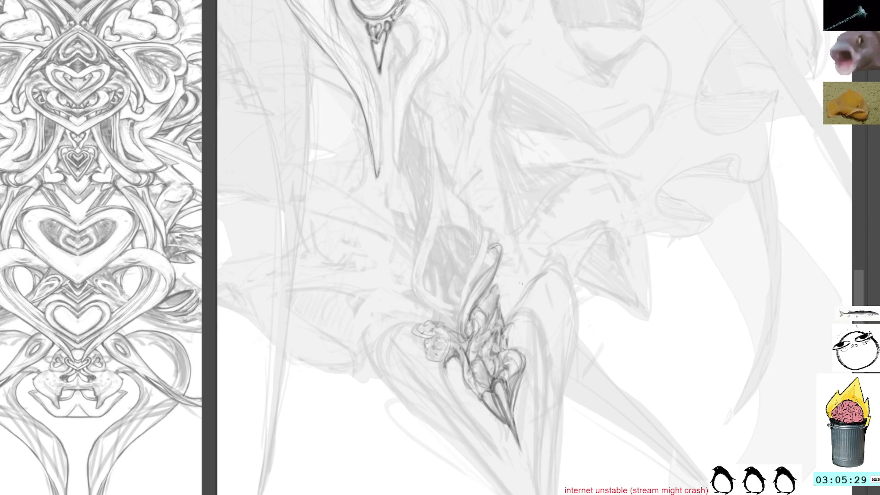
mouse_move(691, 232)
mouse_down()
mouse_move(566, 133)
mouse_move(641, 184)
mouse_move(622, 198)
mouse_up()
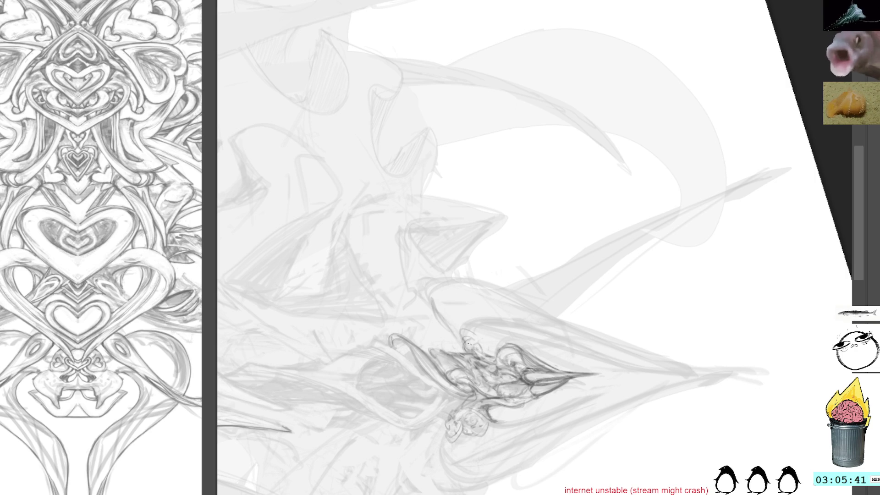
Step: Add short dark curls and loops to the lower right of the hook ornament
mouse_move(459, 349)
mouse_down()
mouse_move(452, 329)
mouse_move(465, 325)
mouse_move(490, 352)
mouse_up()
key(ctrl+z)
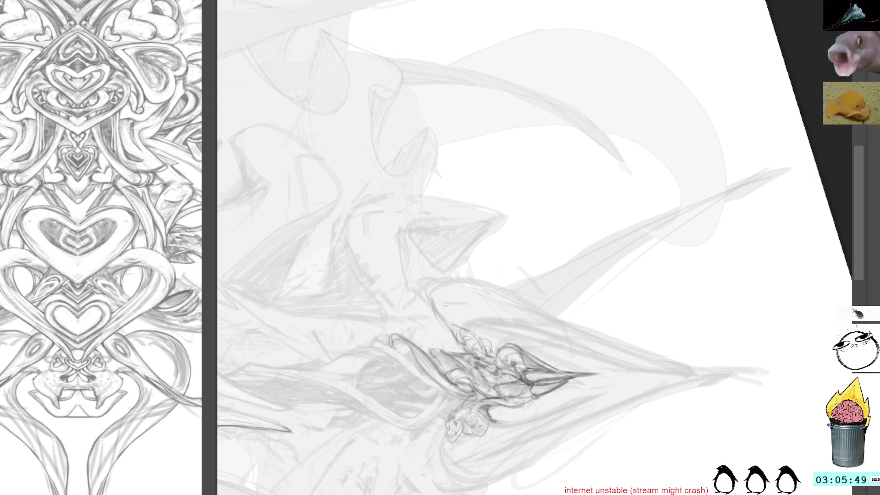
drag(449, 326, 455, 333)
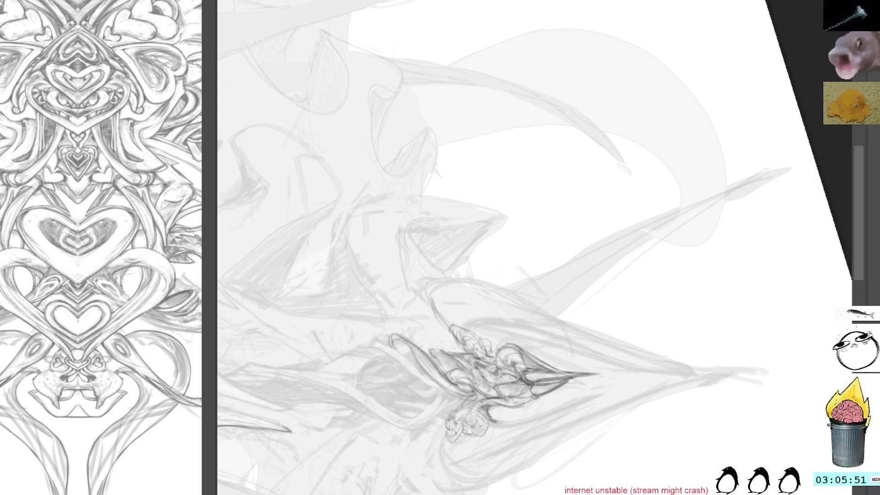
mouse_move(541, 173)
mouse_down()
mouse_move(565, 202)
mouse_move(525, 269)
mouse_move(531, 296)
mouse_up()
drag(464, 338, 481, 367)
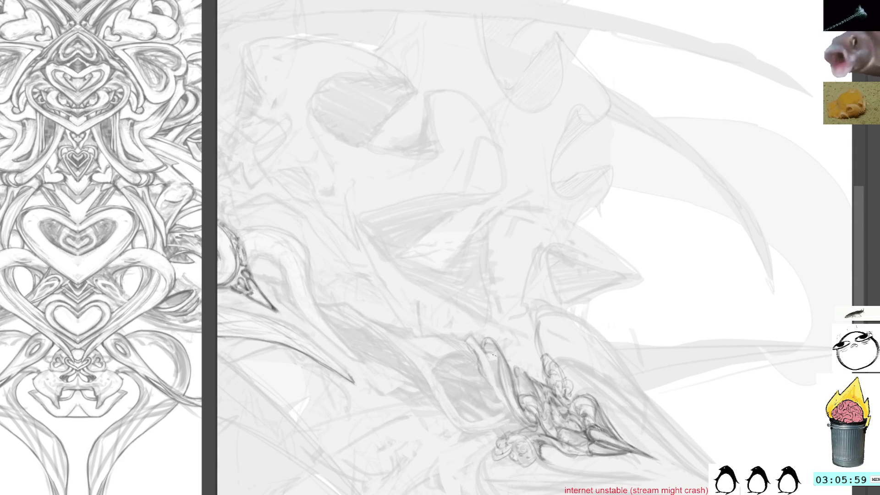
drag(483, 353, 506, 397)
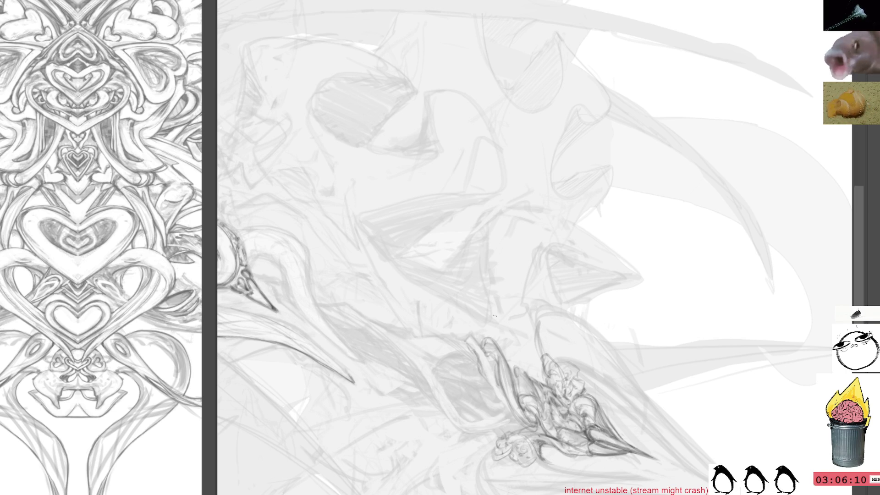
mouse_move(594, 369)
mouse_down()
mouse_move(570, 348)
mouse_move(651, 240)
mouse_move(589, 334)
mouse_move(559, 275)
mouse_up()
drag(489, 306, 531, 349)
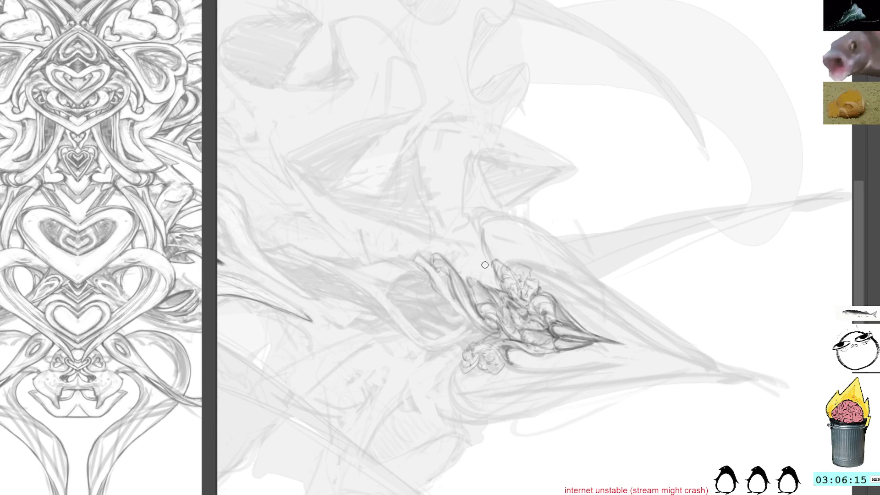
mouse_move(446, 376)
mouse_down()
mouse_move(460, 359)
mouse_move(435, 415)
mouse_move(456, 414)
mouse_move(436, 414)
mouse_up()
mouse_move(599, 344)
mouse_down()
mouse_move(594, 245)
mouse_move(577, 192)
mouse_move(622, 296)
mouse_move(610, 251)
mouse_move(578, 261)
mouse_up()
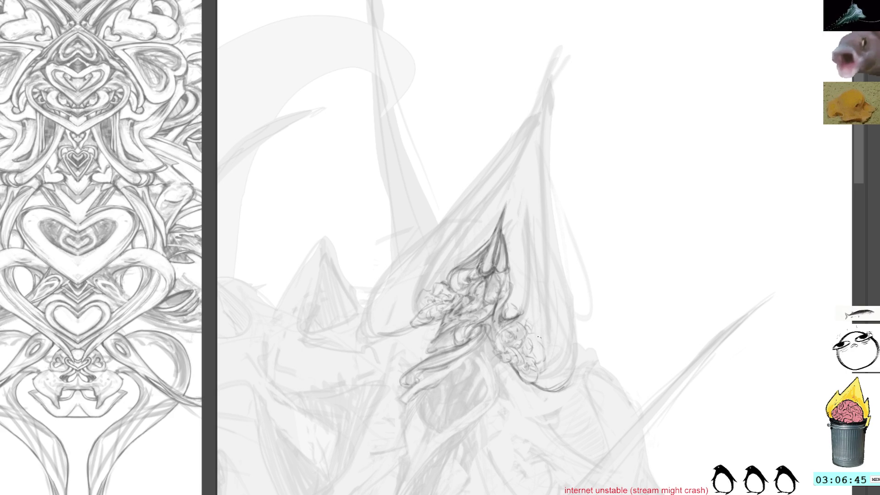
Step: Center the heart ornament and darken the leaf shape's left edge
drag(580, 310, 545, 310)
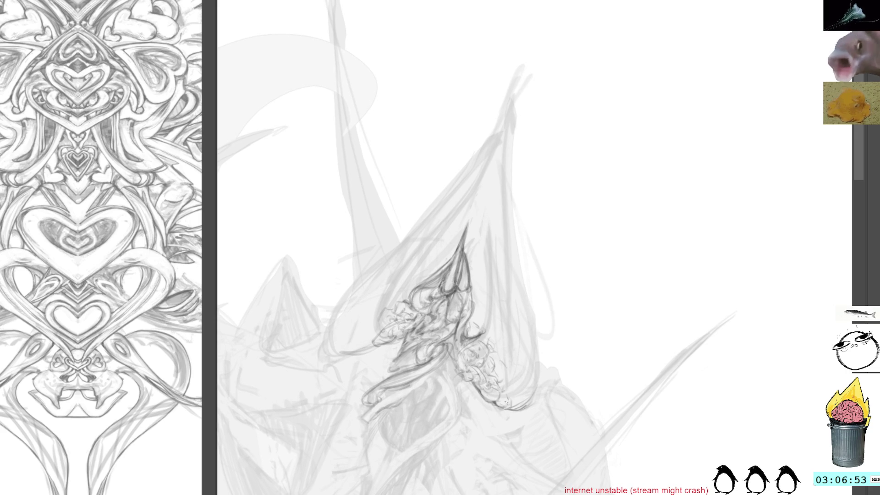
mouse_move(590, 265)
mouse_down()
mouse_move(467, 215)
mouse_move(571, 152)
mouse_move(611, 298)
mouse_up()
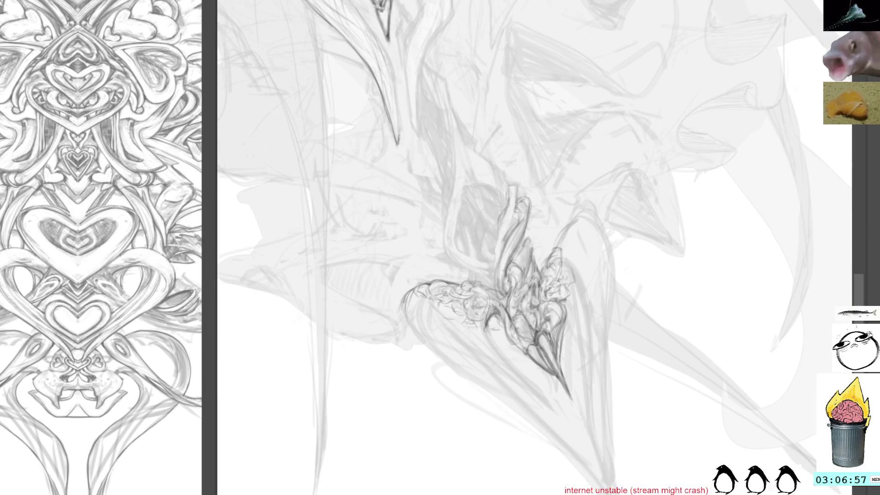
drag(508, 326, 546, 349)
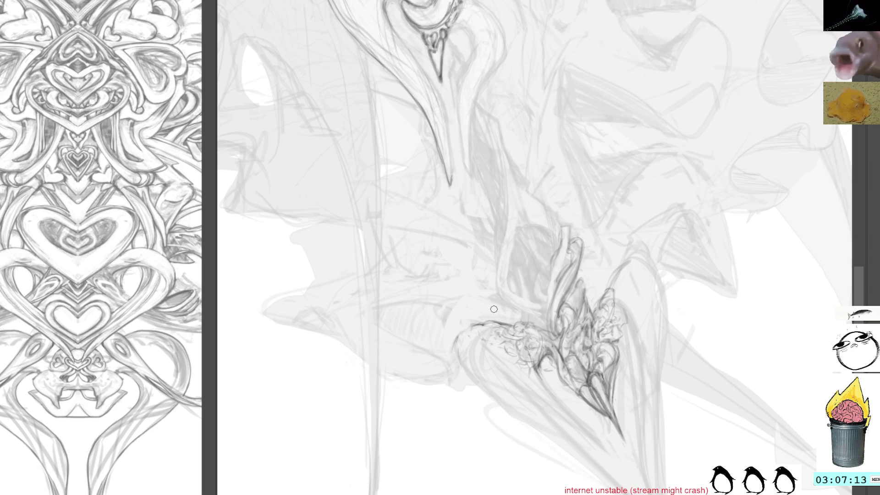
mouse_move(493, 324)
mouse_down()
mouse_move(470, 330)
mouse_move(458, 366)
mouse_move(459, 345)
mouse_move(460, 379)
mouse_up()
drag(467, 337, 483, 393)
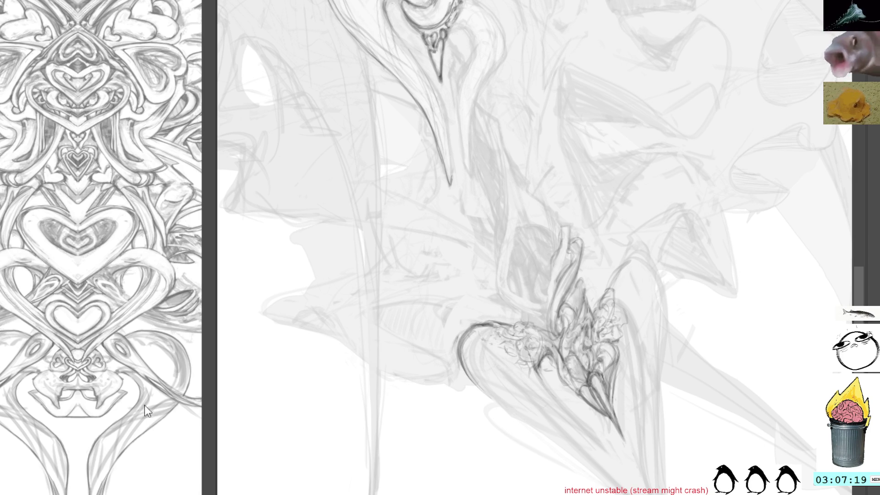
Step: Sketch a cluster of strokes below the heart ornament
mouse_move(698, 217)
mouse_down()
mouse_move(734, 242)
mouse_move(691, 300)
mouse_move(600, 227)
mouse_up()
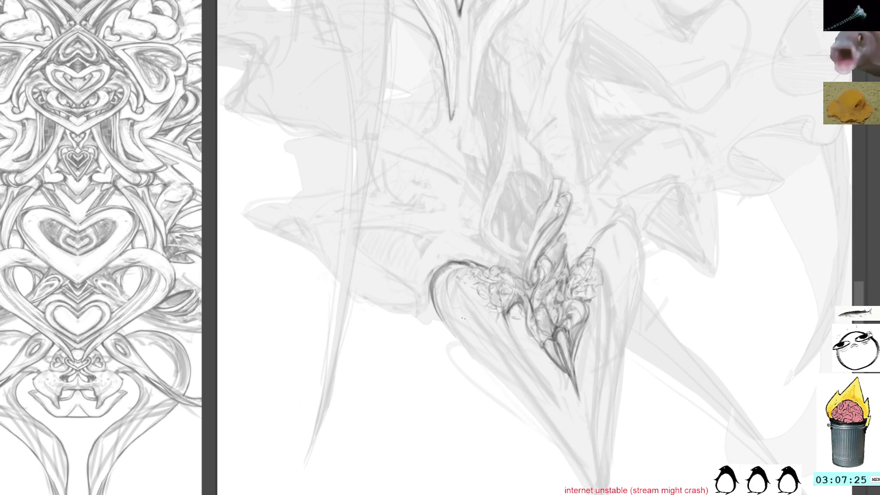
drag(436, 298, 519, 385)
drag(474, 345, 507, 366)
drag(522, 386, 530, 402)
drag(506, 326, 523, 386)
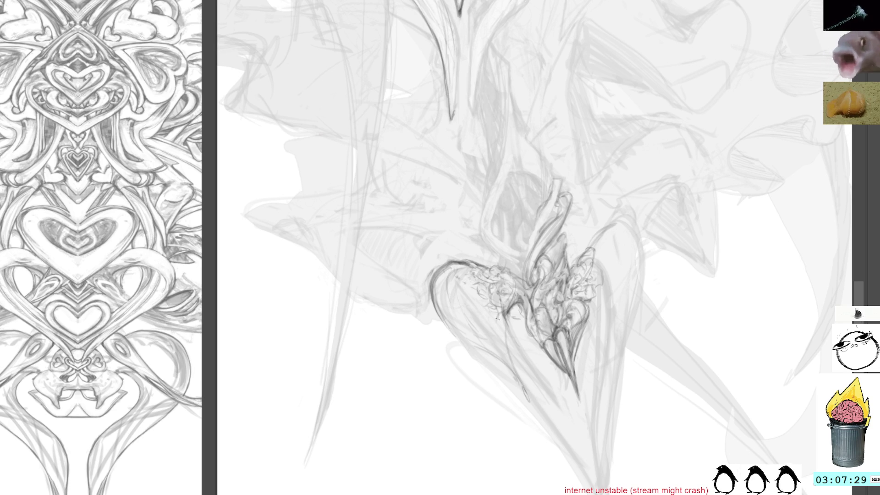
mouse_move(488, 307)
mouse_down()
mouse_move(517, 341)
mouse_move(529, 398)
mouse_up()
mouse_move(458, 321)
mouse_down()
mouse_move(470, 354)
mouse_move(536, 411)
mouse_up()
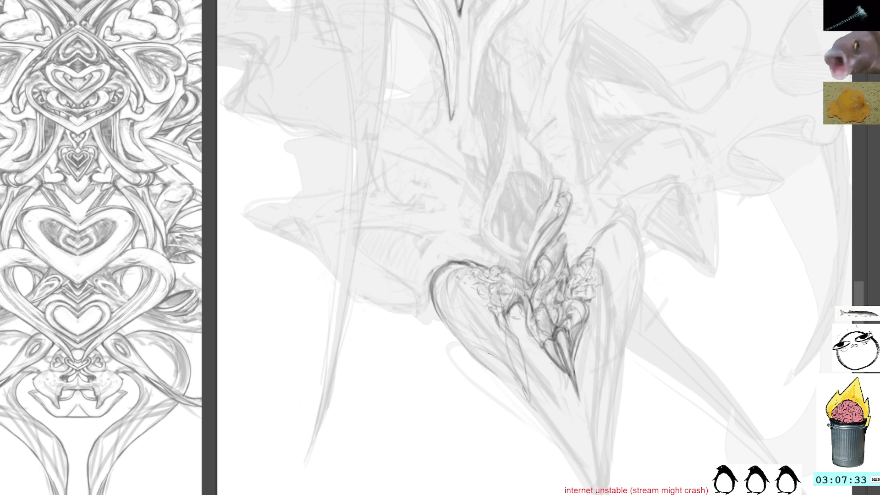
Step: Hatch the heart's lower left darkly and outline a small heart there
drag(484, 361, 509, 373)
mouse_move(495, 342)
mouse_down()
mouse_move(521, 363)
mouse_move(471, 356)
mouse_move(522, 371)
mouse_move(522, 356)
mouse_move(533, 376)
mouse_move(480, 360)
mouse_move(511, 385)
mouse_up()
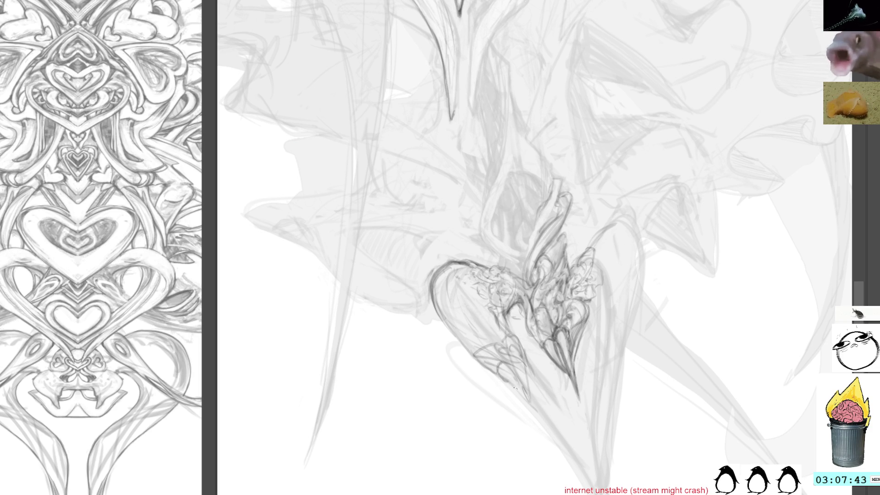
mouse_move(484, 361)
mouse_down()
mouse_move(493, 369)
mouse_move(485, 372)
mouse_move(512, 355)
mouse_move(523, 364)
mouse_move(517, 350)
mouse_move(525, 362)
mouse_move(513, 341)
mouse_move(523, 334)
mouse_move(529, 369)
mouse_up()
drag(519, 338, 532, 370)
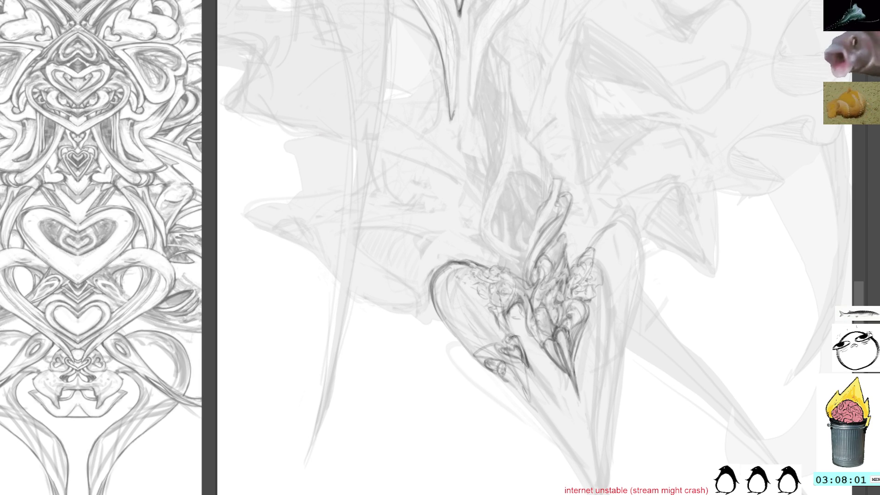
mouse_move(505, 340)
mouse_down()
mouse_move(487, 344)
mouse_move(484, 359)
mouse_move(514, 367)
mouse_move(493, 367)
mouse_up()
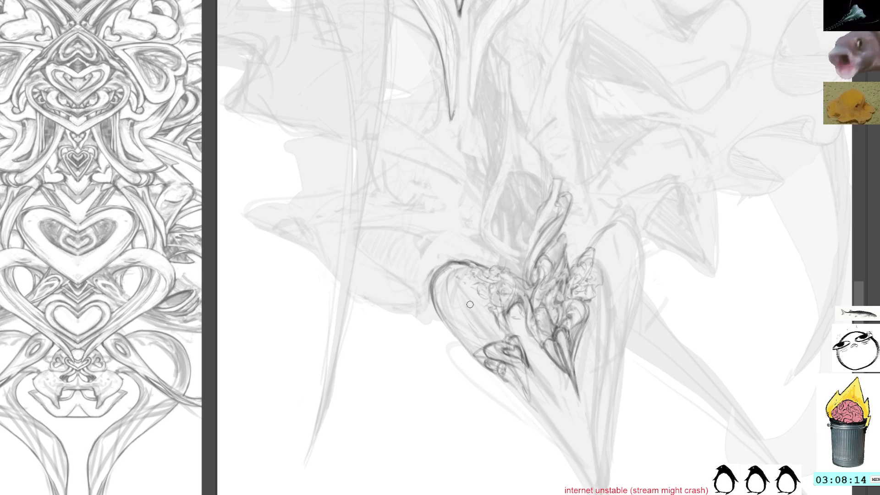
Step: Add a short dark stroke inside the large heart and shift the view left
drag(481, 328, 504, 335)
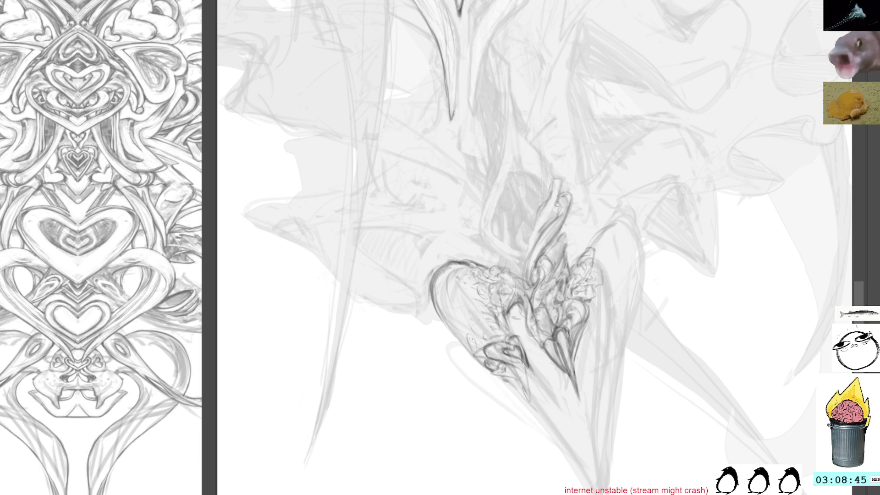
drag(537, 343, 470, 385)
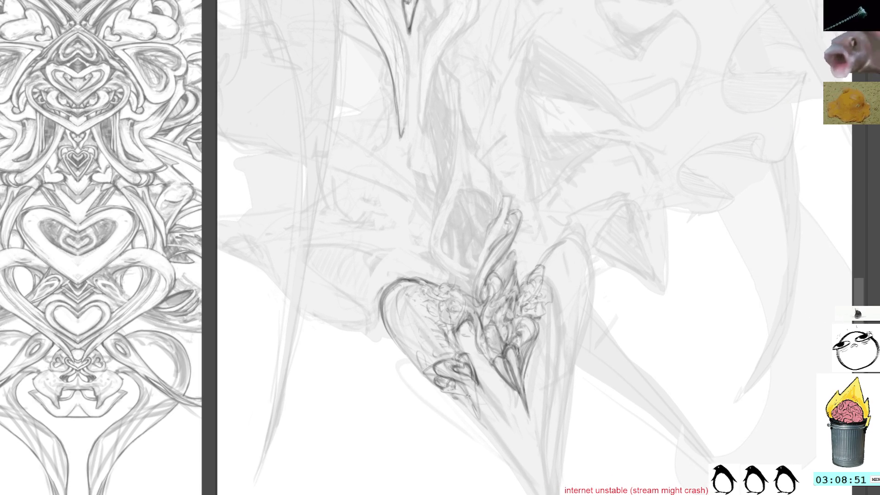
Step: Add small dark pencil marks near the heart's lower tip, then recentre the heart
mouse_move(465, 388)
mouse_down()
mouse_move(465, 399)
mouse_move(486, 390)
mouse_move(492, 405)
mouse_move(470, 399)
mouse_up()
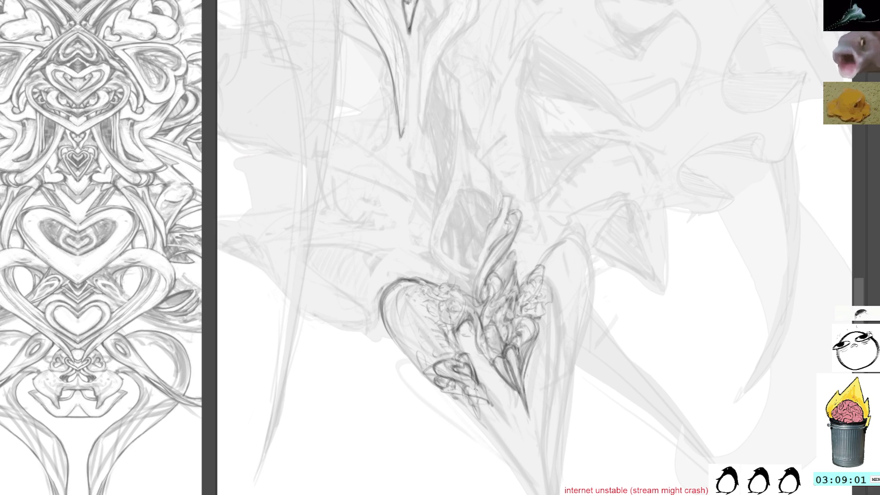
drag(480, 381, 481, 390)
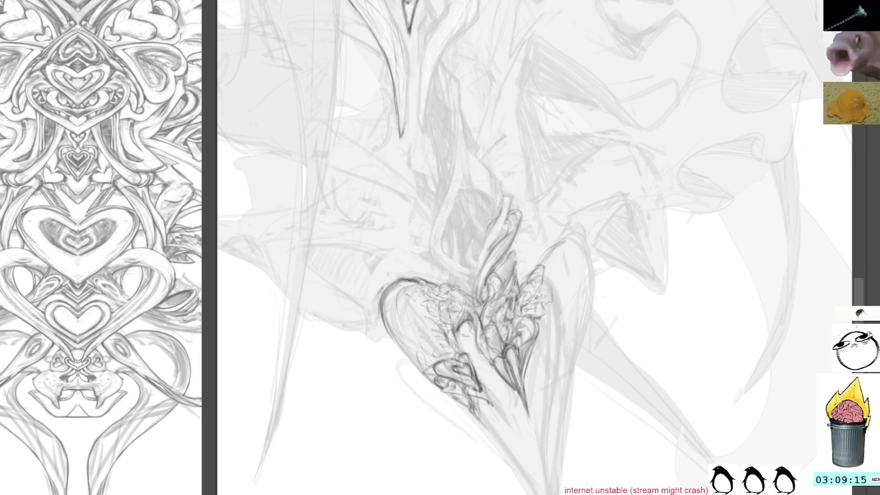
drag(473, 413, 489, 431)
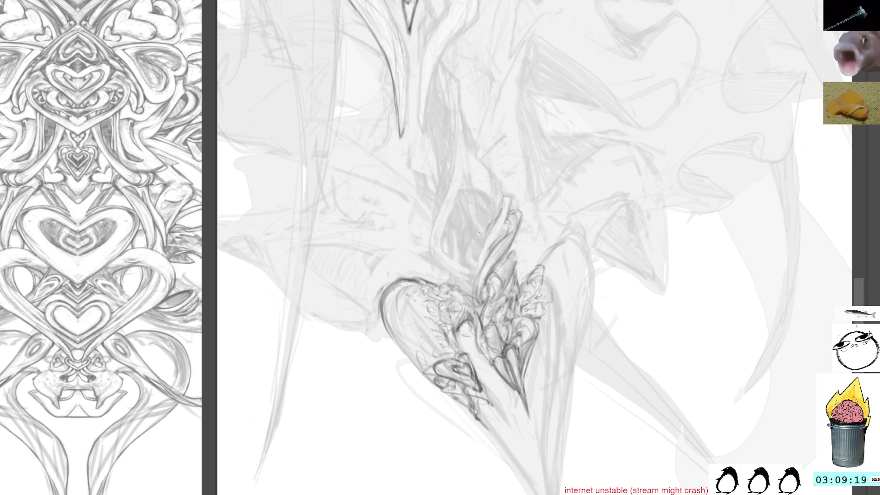
drag(525, 423, 472, 403)
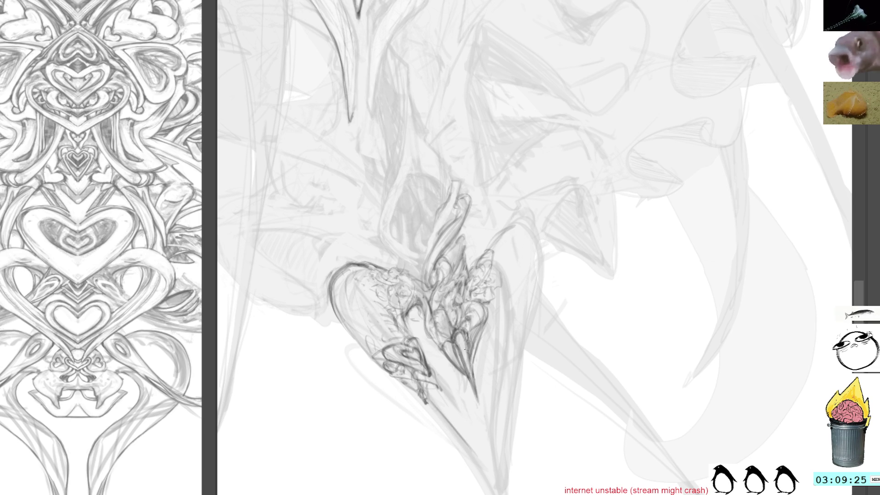
Step: Extend the heart's bottom tip with pencil strokes running down and to the right
drag(428, 393, 451, 428)
drag(428, 397, 472, 460)
drag(439, 388, 470, 426)
drag(444, 392, 481, 439)
mouse_move(458, 408)
mouse_down()
mouse_move(497, 484)
mouse_move(477, 462)
mouse_move(499, 490)
mouse_up()
Step: Darken the lines of the extended lower tip and shift the view down
drag(478, 430, 493, 477)
drag(456, 406, 490, 477)
drag(480, 446, 497, 489)
mouse_move(475, 429)
mouse_down()
mouse_move(486, 483)
mouse_move(499, 494)
mouse_up()
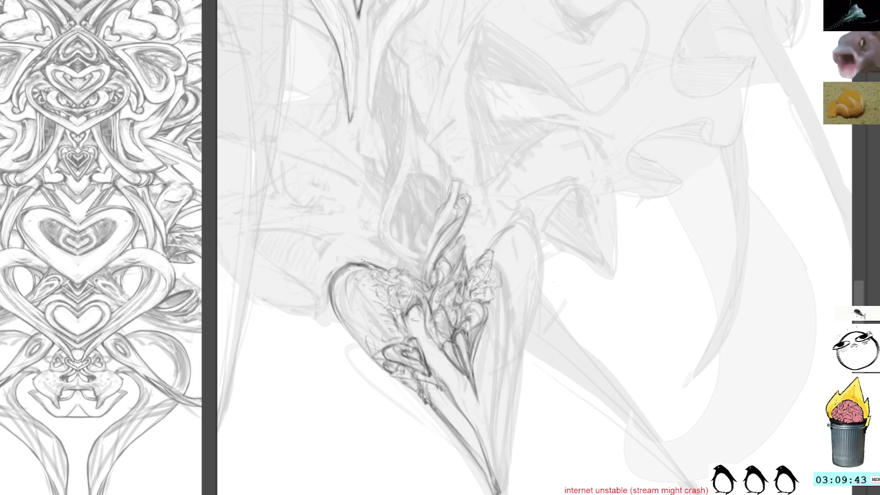
mouse_move(452, 196)
mouse_down()
mouse_move(477, 265)
mouse_move(461, 235)
mouse_up()
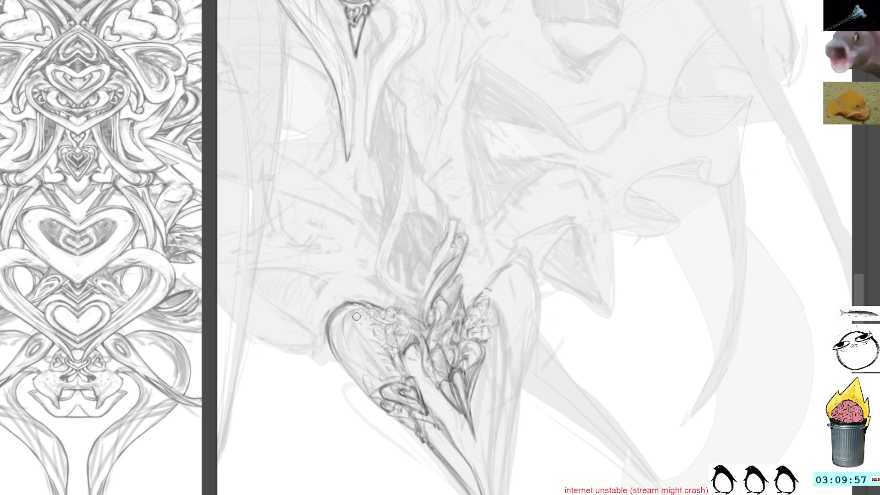
drag(430, 179, 450, 269)
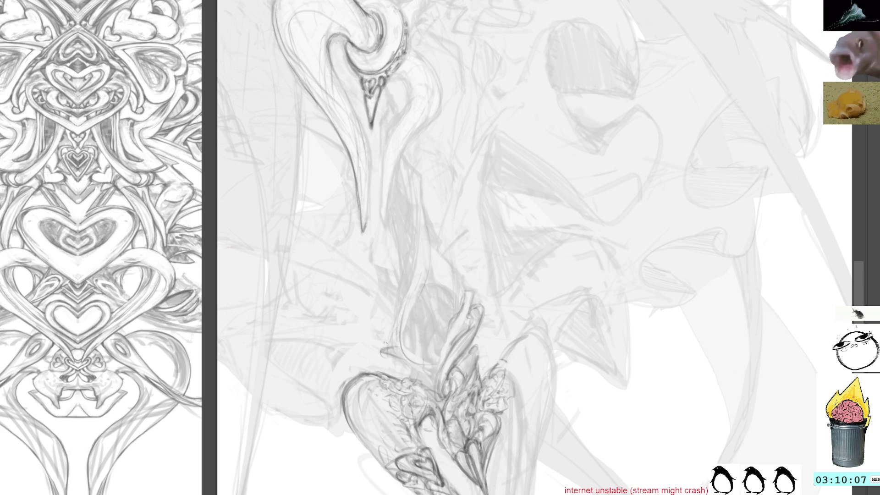
Step: Add dark pencil detail strokes to the flame shape, dropping the selection and adding a thin line
drag(378, 315, 396, 292)
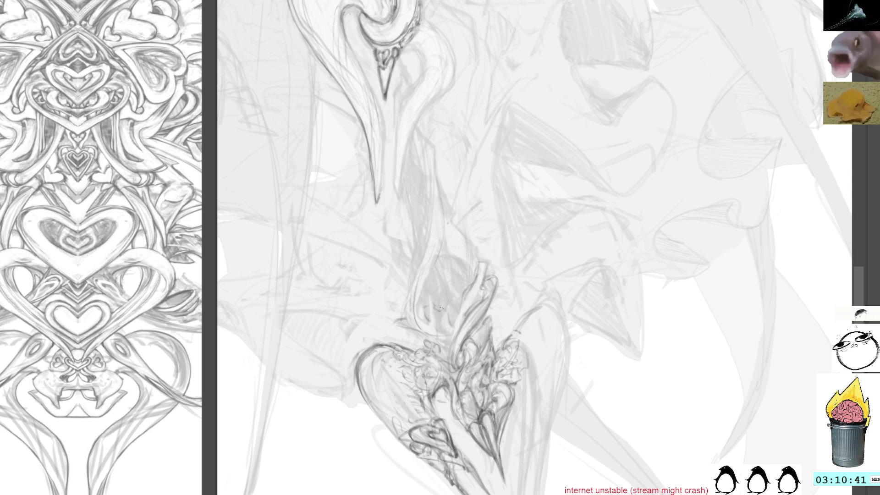
mouse_move(433, 293)
mouse_down()
mouse_move(445, 304)
mouse_move(438, 280)
mouse_move(456, 315)
mouse_move(433, 308)
mouse_move(430, 335)
mouse_move(449, 323)
mouse_move(423, 319)
mouse_move(444, 308)
mouse_move(445, 331)
mouse_move(448, 320)
mouse_up()
key(ctrl+shift+a)
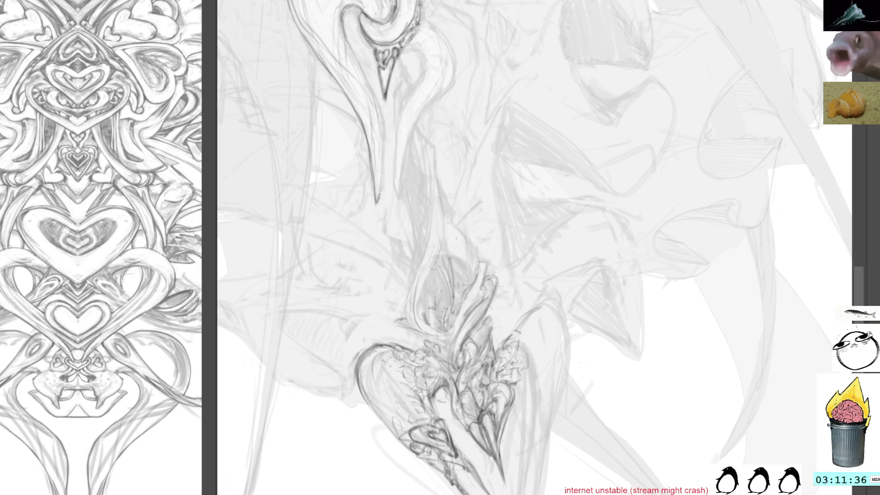
drag(439, 273, 439, 306)
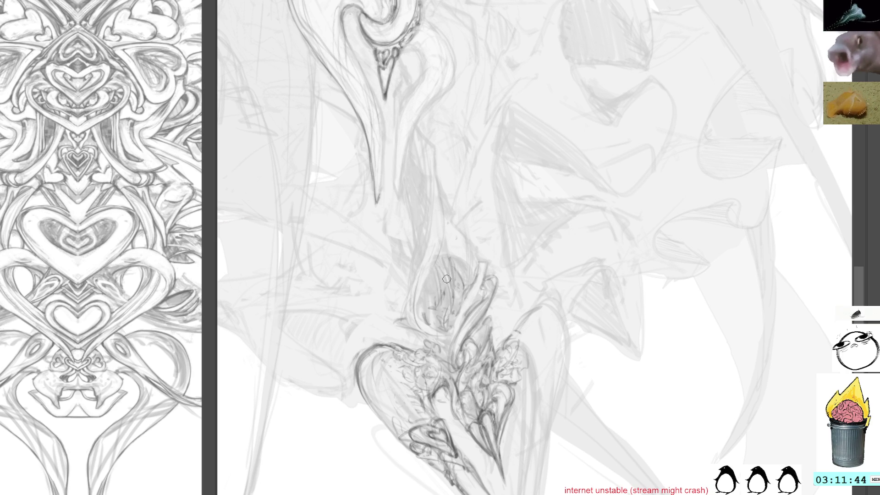
Step: Thicken the flame shape with darker pencil strokes, including its top
drag(439, 269, 458, 300)
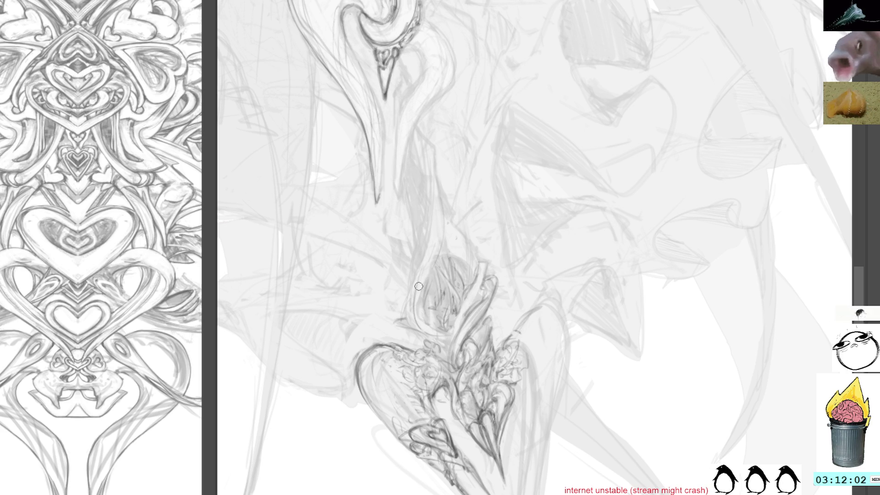
drag(445, 315, 423, 333)
drag(427, 274, 415, 328)
drag(421, 291, 412, 315)
drag(438, 261, 423, 288)
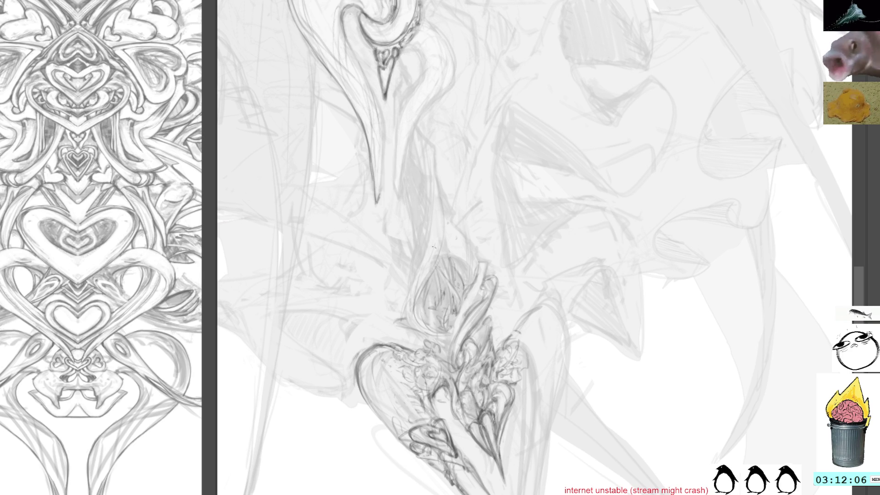
drag(441, 260, 452, 265)
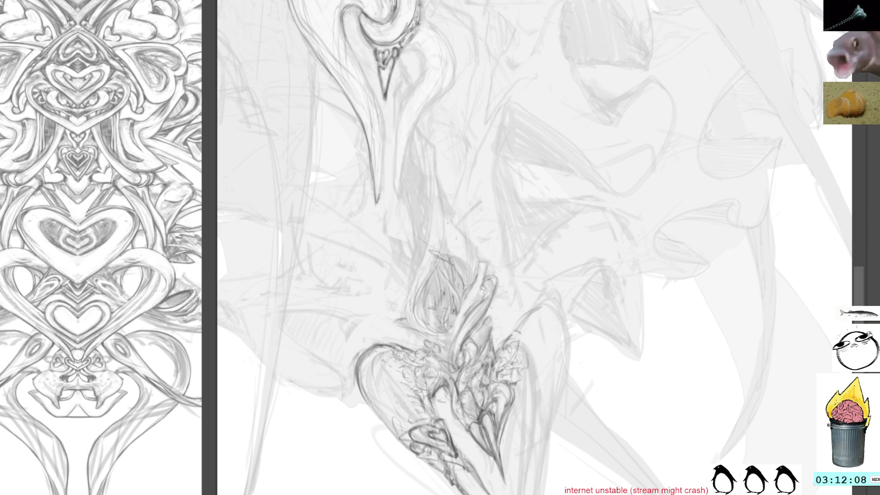
drag(414, 226, 405, 207)
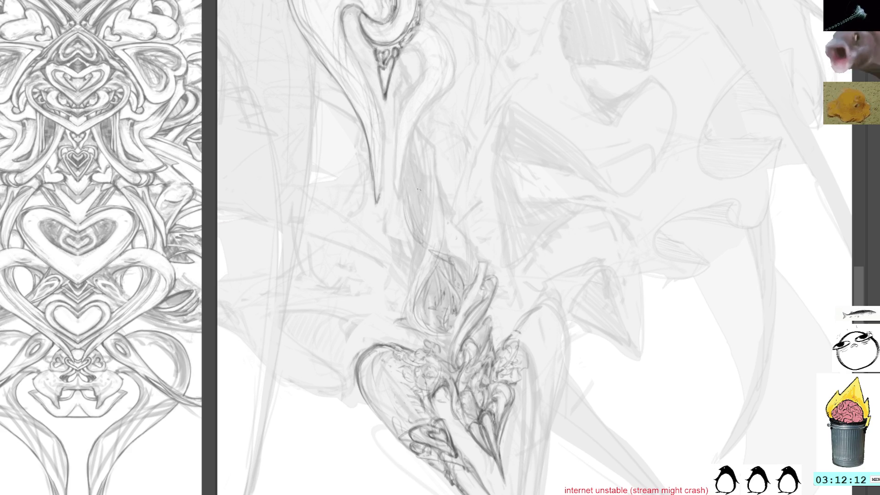
Step: Darken the vertical spear shaft line rising from the flame shape
drag(413, 133, 425, 256)
drag(412, 154, 424, 264)
drag(410, 154, 417, 279)
drag(413, 196, 422, 280)
drag(419, 245, 424, 262)
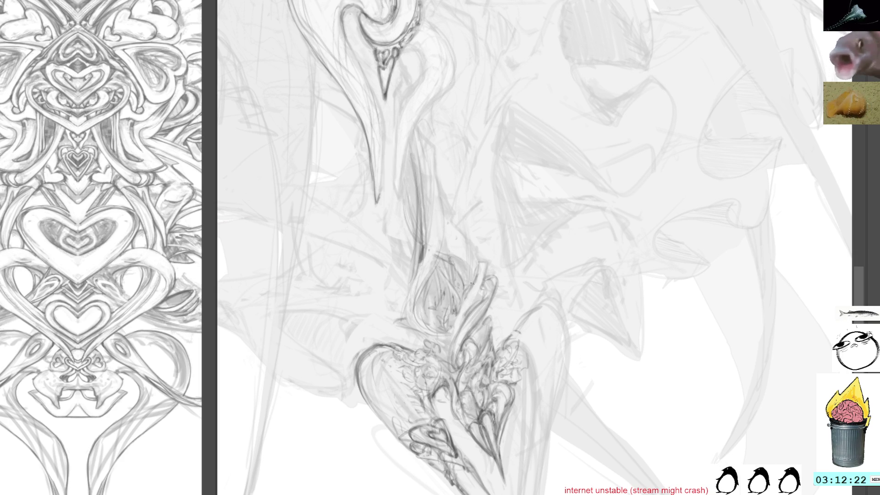
Step: Line the central form's right edge and add faint shaft strokes, undoing the last one
mouse_move(481, 148)
mouse_down()
mouse_move(452, 189)
mouse_move(441, 175)
mouse_up()
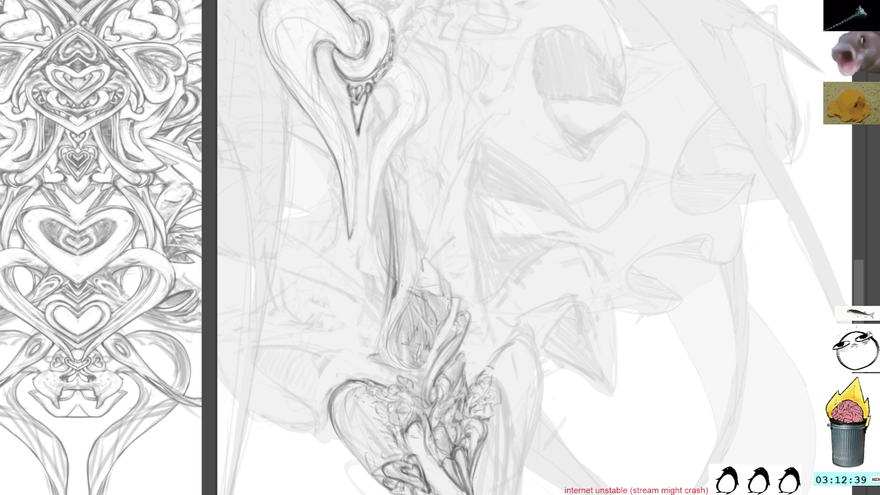
mouse_move(433, 265)
mouse_down()
mouse_move(454, 300)
mouse_move(443, 310)
mouse_up()
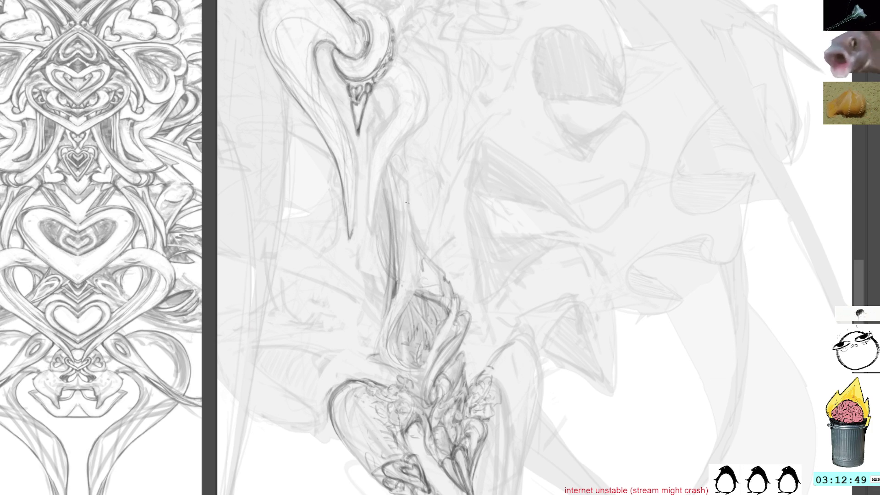
mouse_move(408, 194)
mouse_down()
mouse_move(425, 251)
mouse_move(415, 289)
mouse_move(403, 201)
mouse_up()
drag(418, 244, 397, 158)
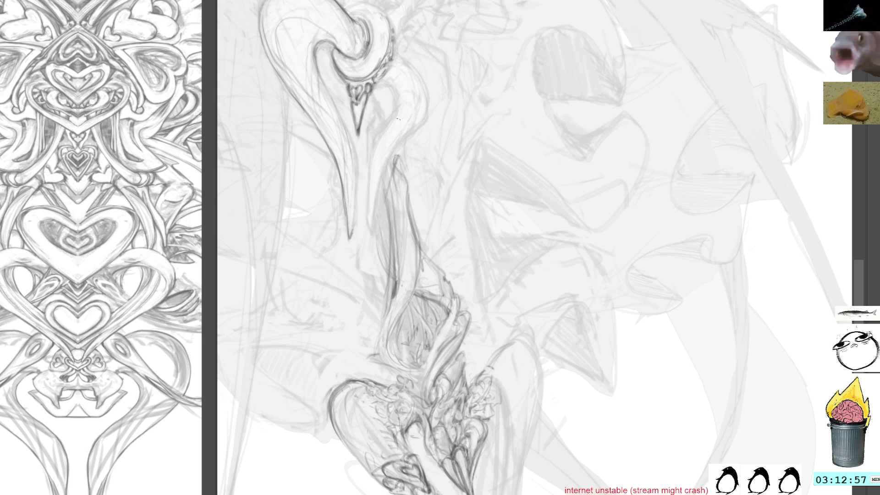
key(ctrl+z)
Step: Redraw darker strokes on the upper shaft below the hook, undoing a stray mark, then enlarge the hook
mouse_move(391, 197)
mouse_down()
mouse_move(397, 159)
mouse_move(387, 177)
mouse_up()
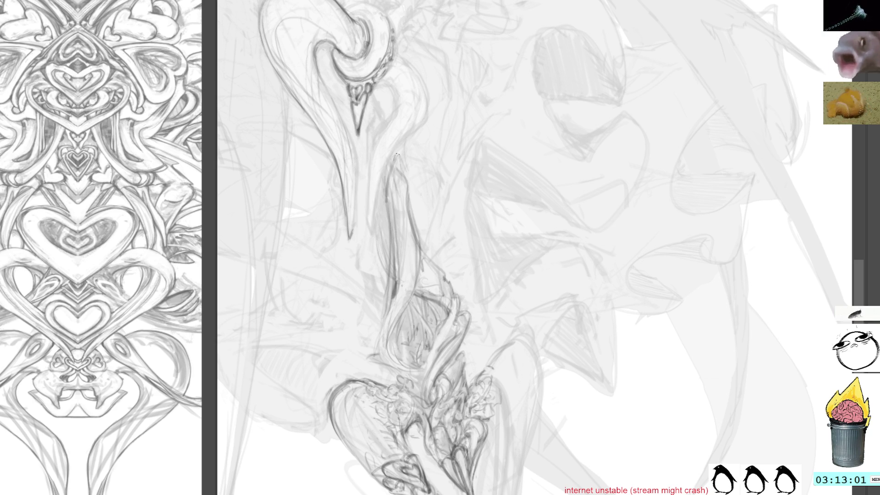
mouse_move(397, 157)
mouse_down()
mouse_move(398, 170)
mouse_move(400, 158)
mouse_up()
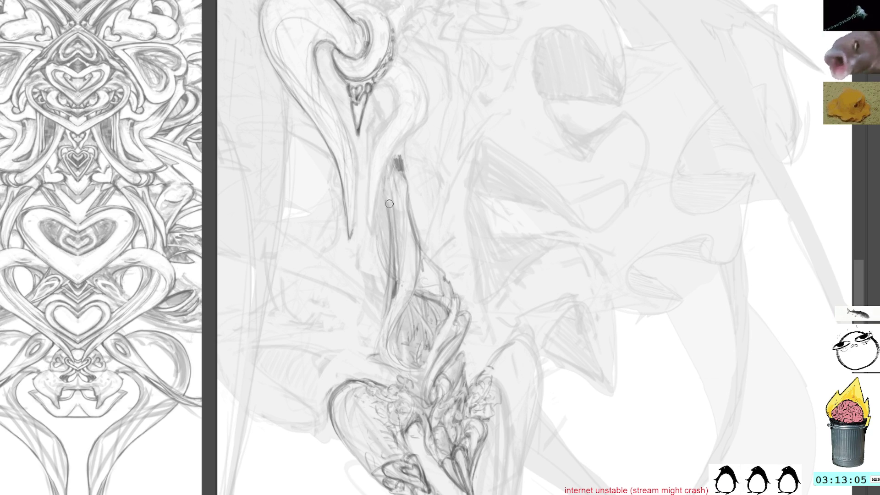
drag(454, 108, 400, 167)
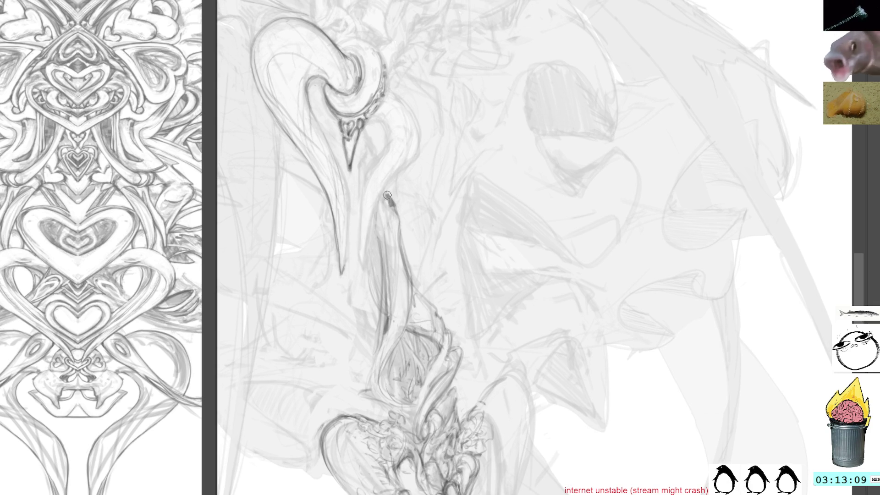
key(ctrl+z)
drag(393, 178, 397, 215)
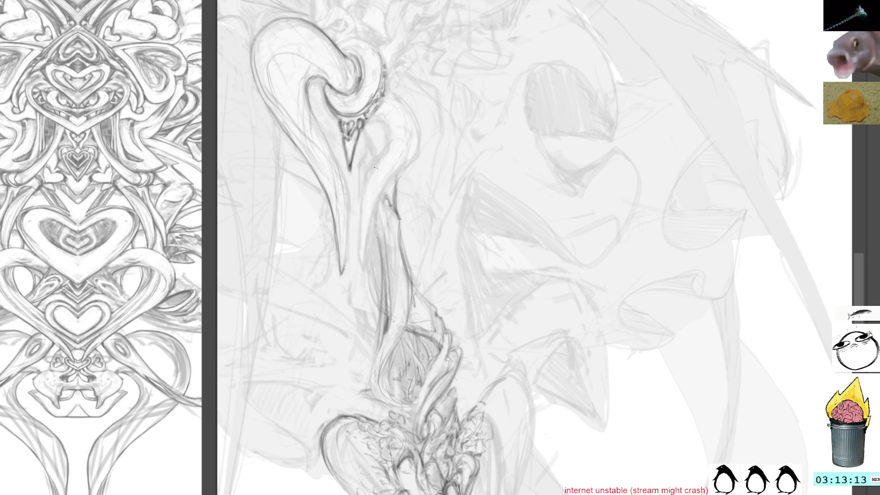
mouse_move(409, 110)
mouse_down()
mouse_move(425, 177)
mouse_move(430, 129)
mouse_move(410, 215)
mouse_move(376, 196)
mouse_up()
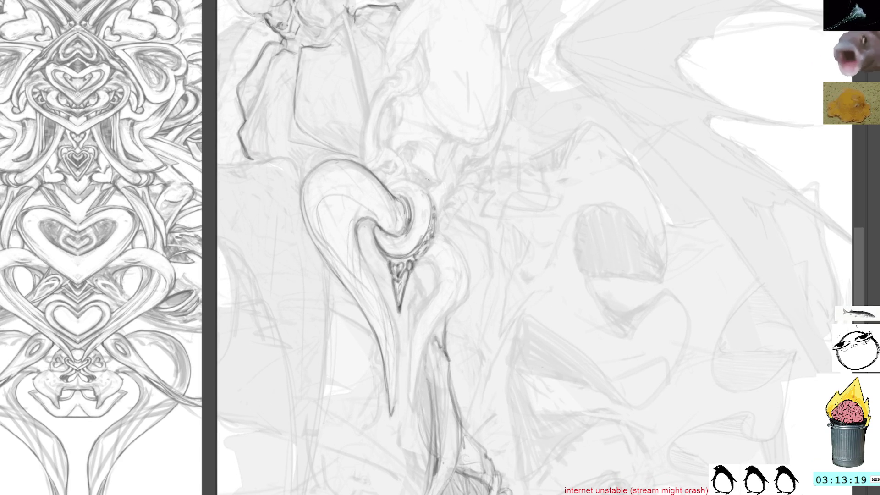
Step: Rotate the canvas and add small dark marks inside and near the hook's curl
key(r)
mouse_move(500, 95)
mouse_down()
mouse_move(519, 118)
mouse_move(495, 118)
mouse_move(471, 180)
mouse_up()
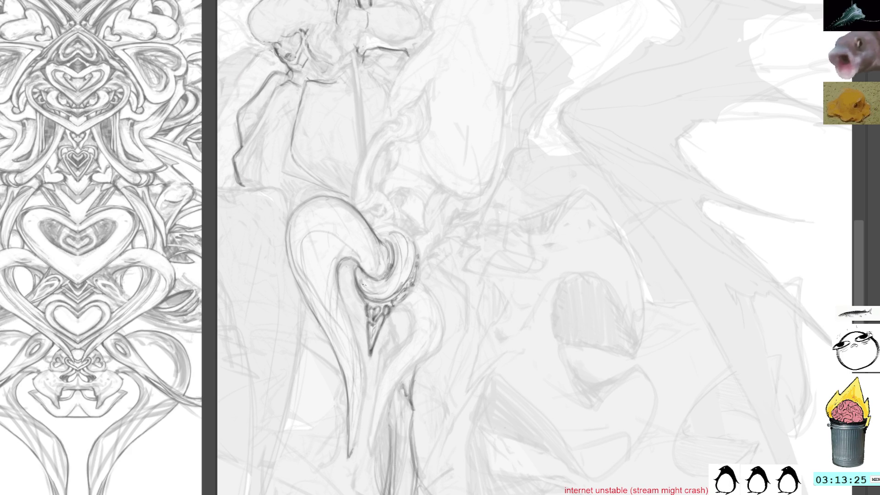
drag(375, 290, 394, 275)
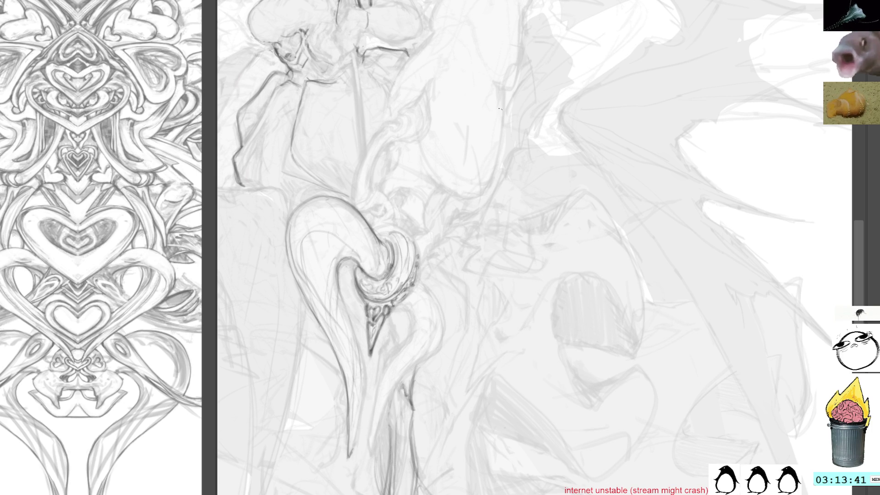
drag(503, 110, 519, 121)
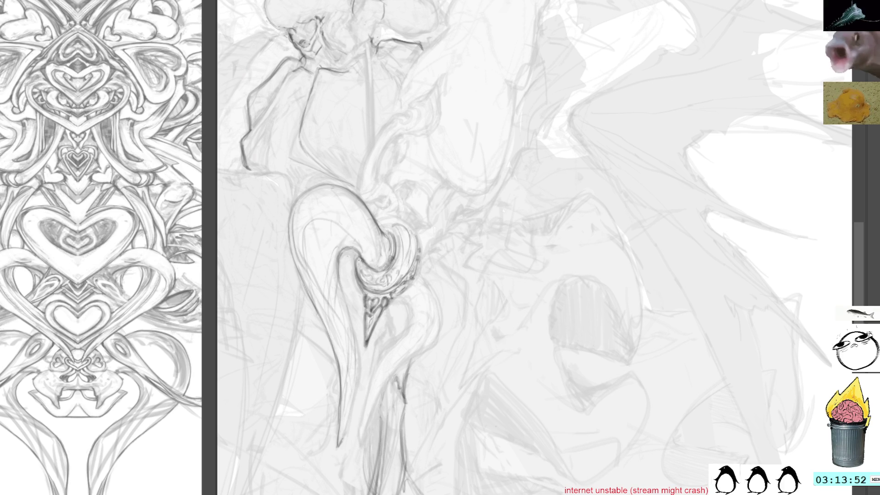
drag(359, 266, 369, 277)
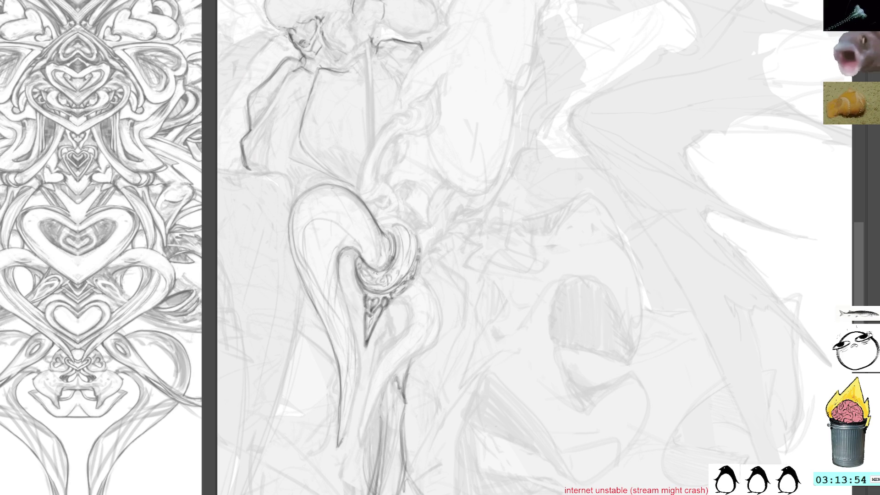
Step: Add small dark strokes around the curl and darken its top edge
mouse_move(402, 261)
mouse_down()
mouse_move(400, 274)
mouse_move(412, 266)
mouse_up()
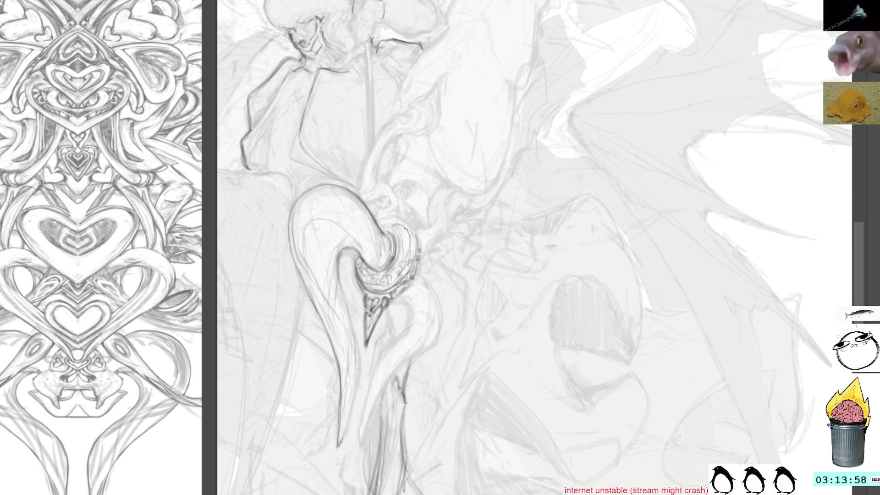
drag(398, 224, 385, 238)
drag(339, 256, 337, 288)
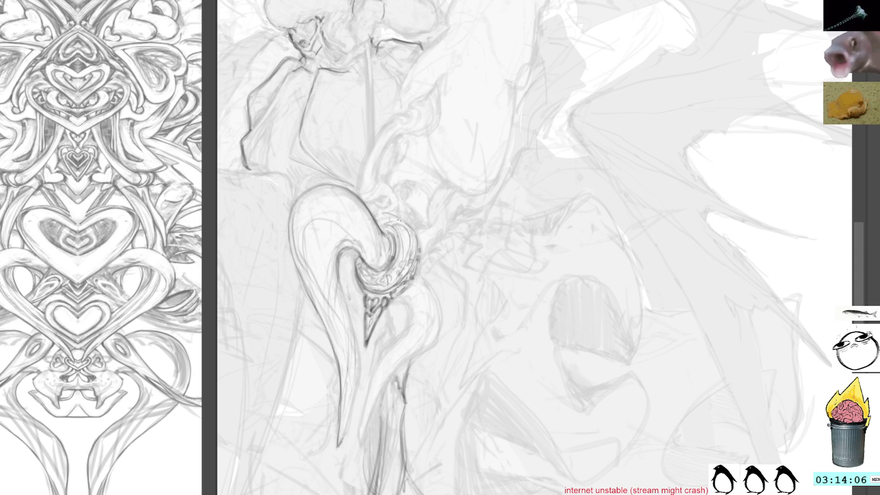
drag(380, 222, 400, 223)
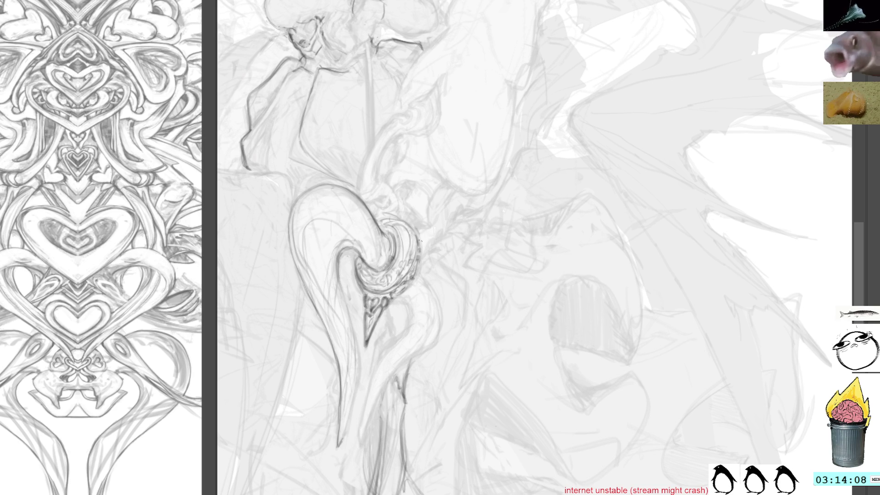
drag(445, 93, 433, 175)
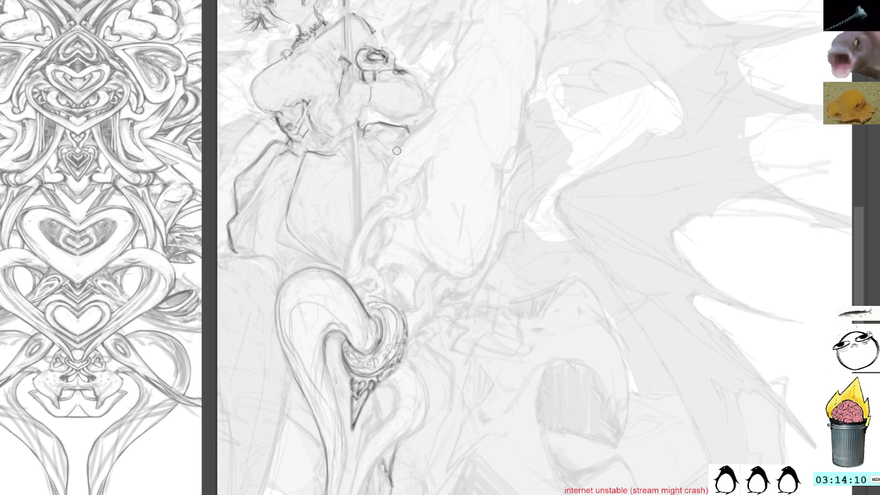
Step: Add a short dark stroke on the curl and turn the canvas to frame the hook
drag(385, 299, 399, 308)
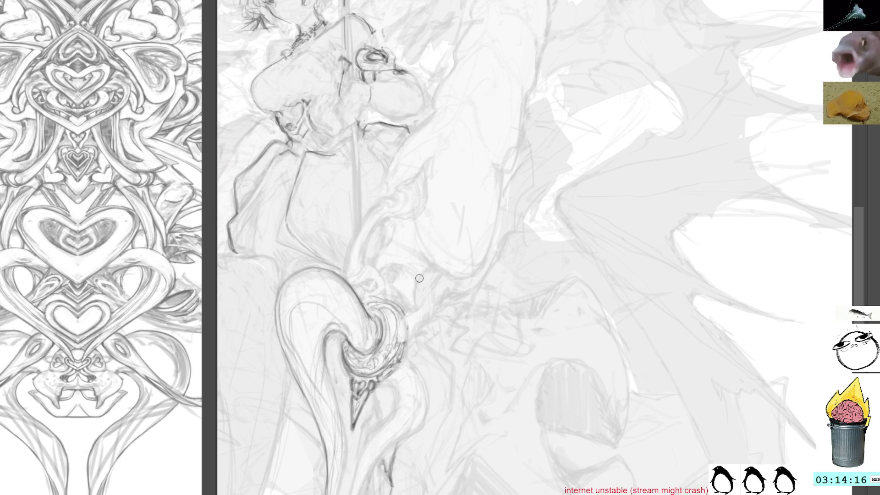
key(r)
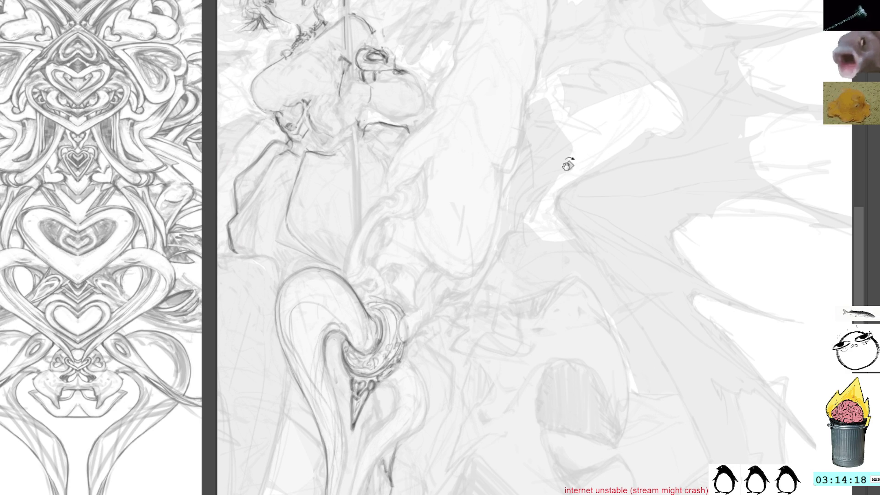
drag(560, 157, 530, 122)
drag(467, 320, 467, 295)
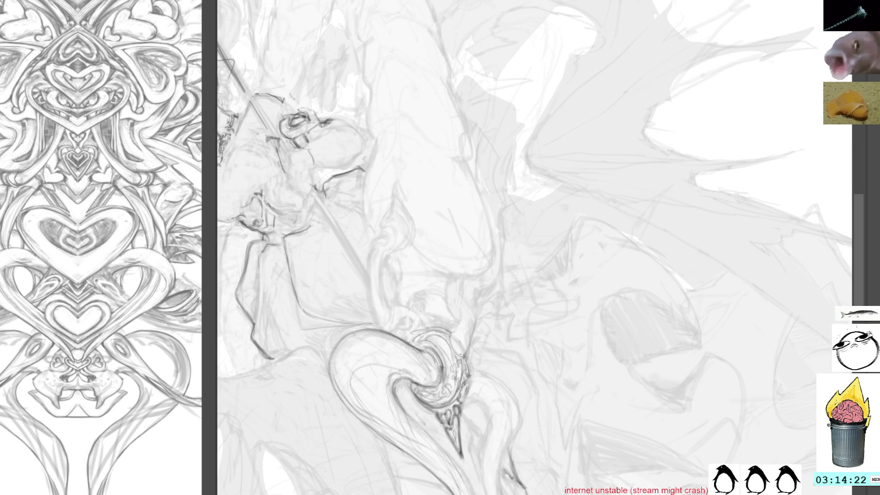
Step: Sketch a curling horn above the spear ring, extend its tip, and lasso the tip area
mouse_move(446, 291)
mouse_down()
mouse_move(468, 318)
mouse_move(461, 356)
mouse_up()
drag(451, 305, 463, 349)
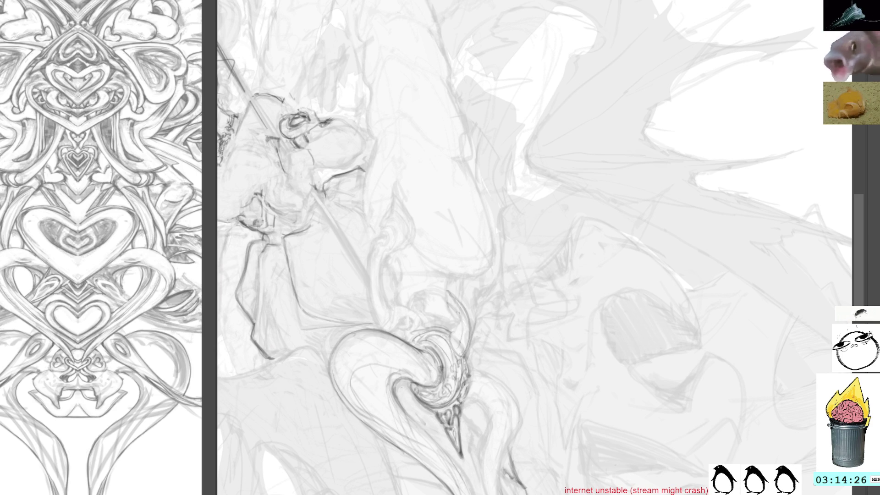
mouse_move(449, 304)
mouse_down()
mouse_move(454, 352)
mouse_move(467, 355)
mouse_up()
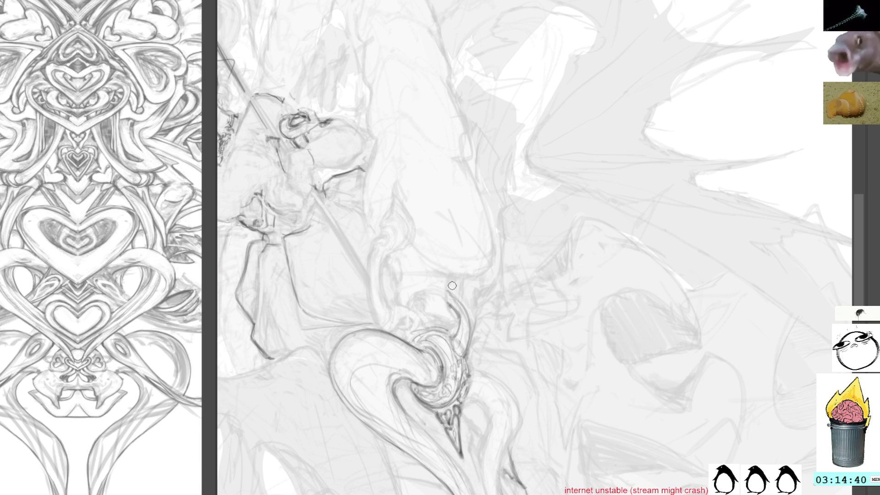
mouse_move(458, 296)
mouse_down()
mouse_move(430, 280)
mouse_move(434, 296)
mouse_move(427, 281)
mouse_up()
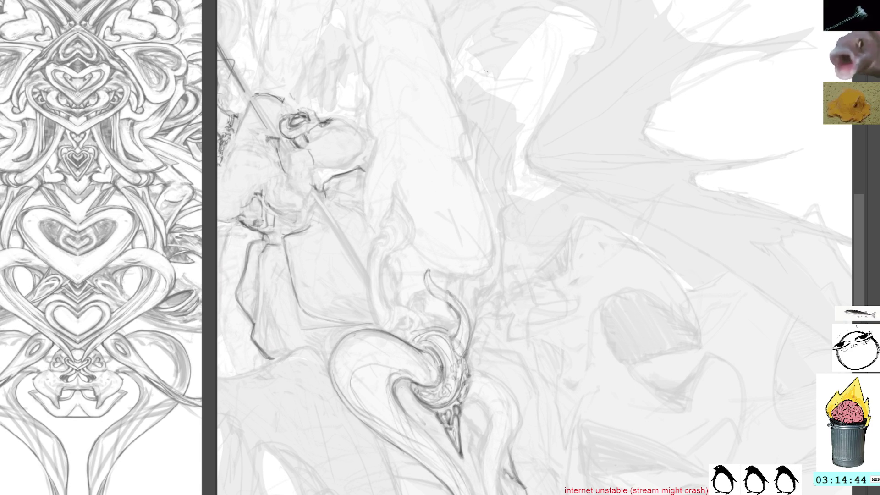
mouse_move(440, 257)
mouse_down()
mouse_move(442, 308)
mouse_move(470, 358)
mouse_move(447, 268)
mouse_up()
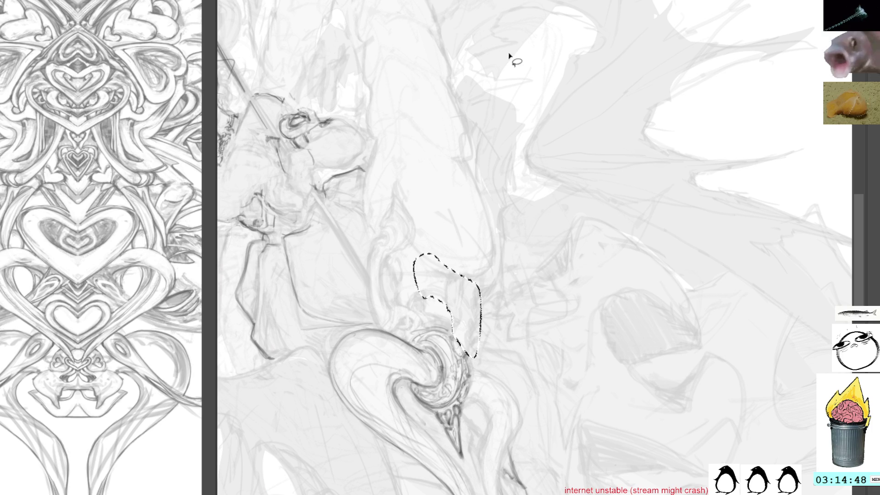
Step: Erase the lassoed horn, deselect, and draw a heart shape above the ring
key(Delete)
key(ctrl+d)
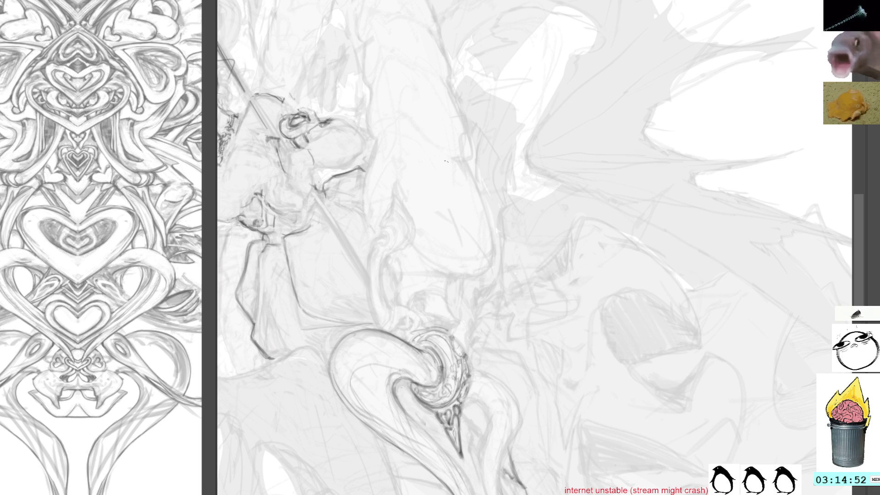
drag(453, 233, 453, 273)
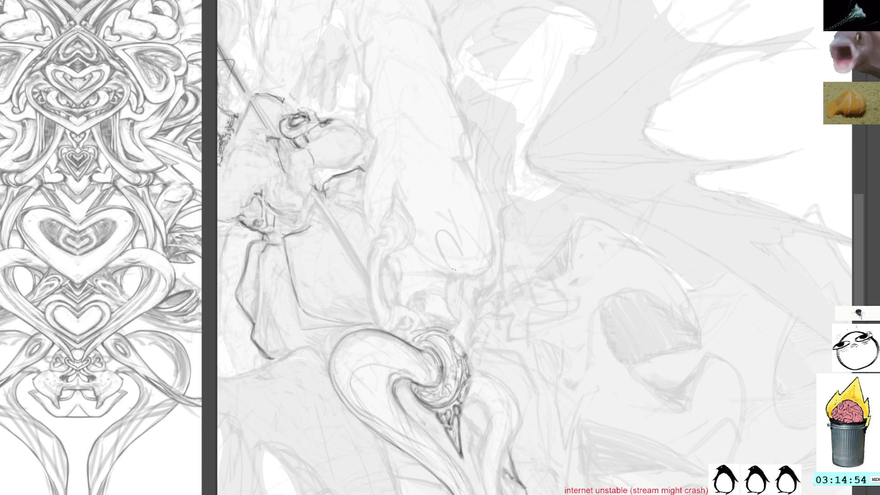
mouse_move(433, 234)
mouse_down()
mouse_move(481, 275)
mouse_move(463, 312)
mouse_up()
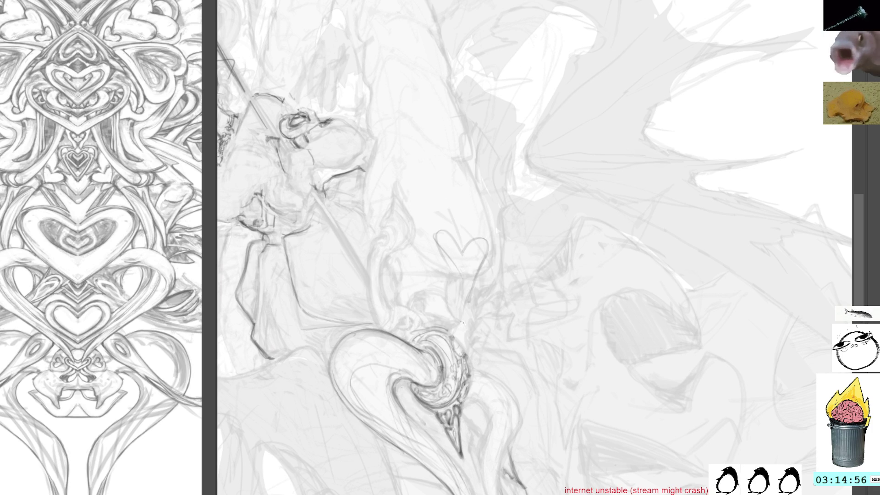
mouse_move(463, 247)
mouse_down()
mouse_move(440, 234)
mouse_move(458, 297)
mouse_move(453, 273)
mouse_up()
drag(433, 235, 468, 306)
mouse_move(438, 231)
mouse_down()
mouse_move(465, 247)
mouse_move(488, 240)
mouse_move(472, 299)
mouse_up()
Step: Draw a thin stem down to the ring, undo stray strokes, and loop around the heart
drag(470, 262, 463, 349)
mouse_move(473, 280)
mouse_down()
mouse_move(463, 351)
mouse_move(456, 334)
mouse_up()
drag(463, 302, 454, 342)
key(ctrl+z)
key(ctrl+z)
key(ctrl+z)
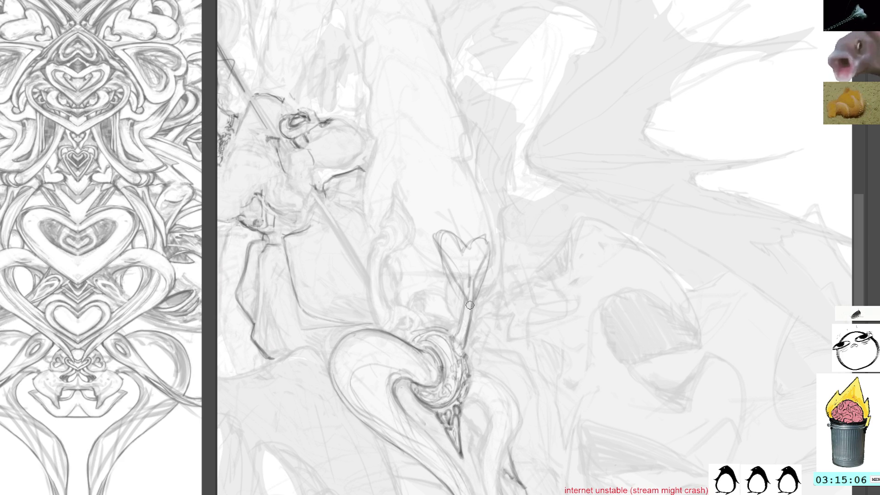
drag(464, 284, 450, 305)
mouse_move(472, 252)
mouse_down()
mouse_move(452, 301)
mouse_move(481, 277)
mouse_move(476, 315)
mouse_move(472, 310)
mouse_move(479, 321)
mouse_move(485, 275)
mouse_up()
mouse_move(451, 224)
mouse_down()
mouse_move(438, 227)
mouse_move(450, 276)
mouse_move(484, 265)
mouse_move(462, 210)
mouse_up()
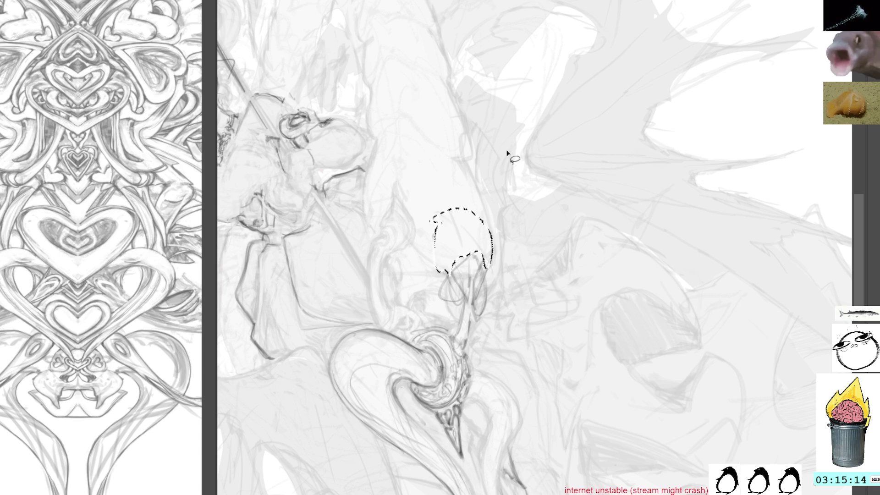
key(ctrl+d)
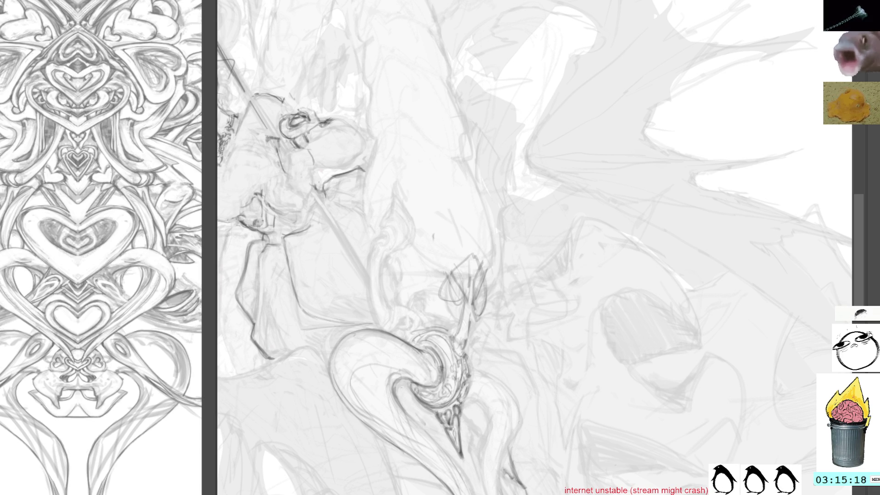
key(6)
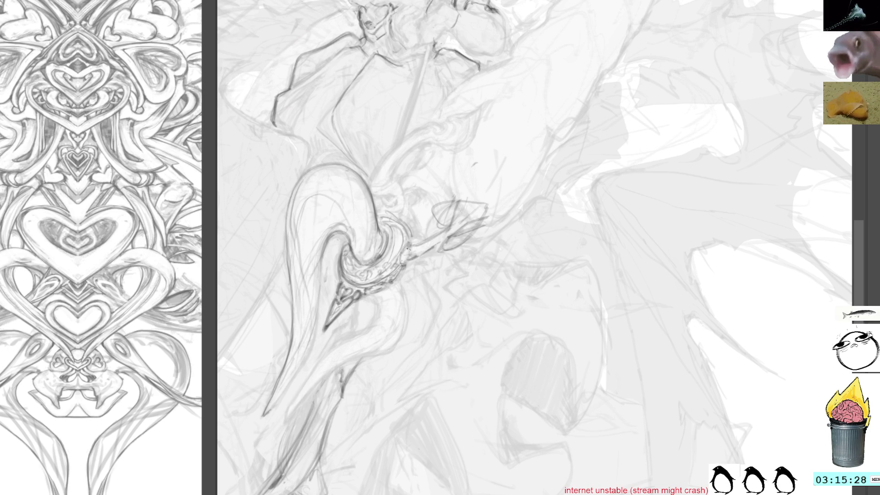
scroll(410, 253, up, 5)
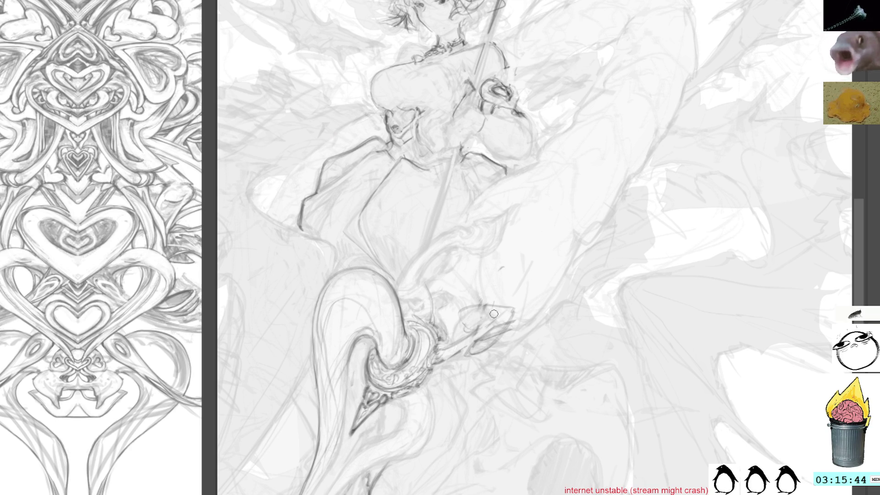
mouse_move(575, 172)
mouse_down()
mouse_move(452, 134)
mouse_move(509, 132)
mouse_move(417, 102)
mouse_move(430, 290)
mouse_up()
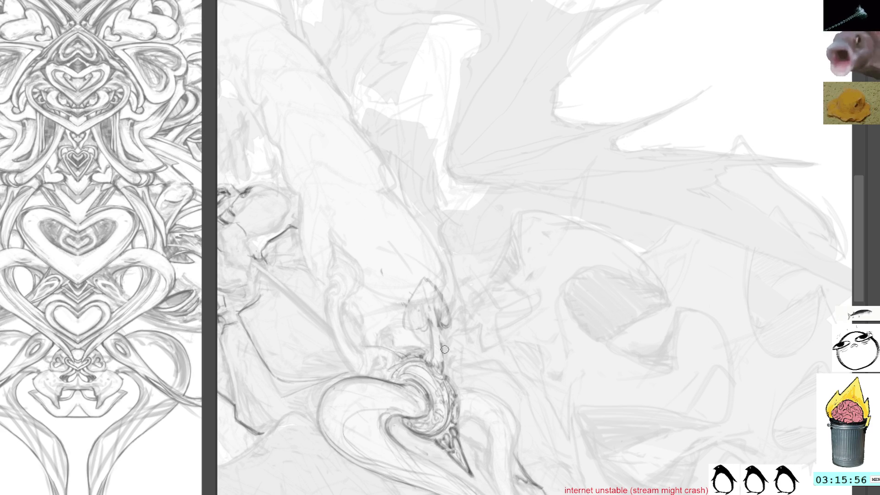
Step: Darken the ornament's stem and draw a rounded loop near the ornament's top
mouse_move(441, 327)
mouse_down()
mouse_move(441, 357)
mouse_move(437, 349)
mouse_up()
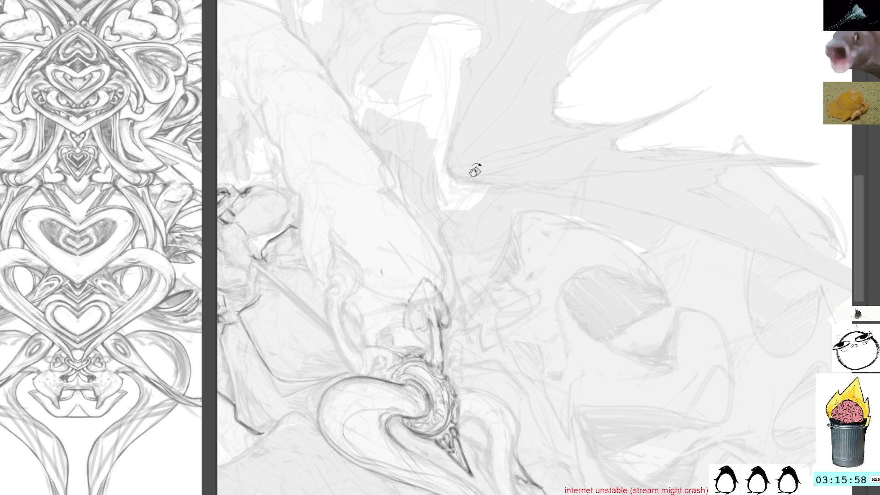
drag(473, 172, 470, 169)
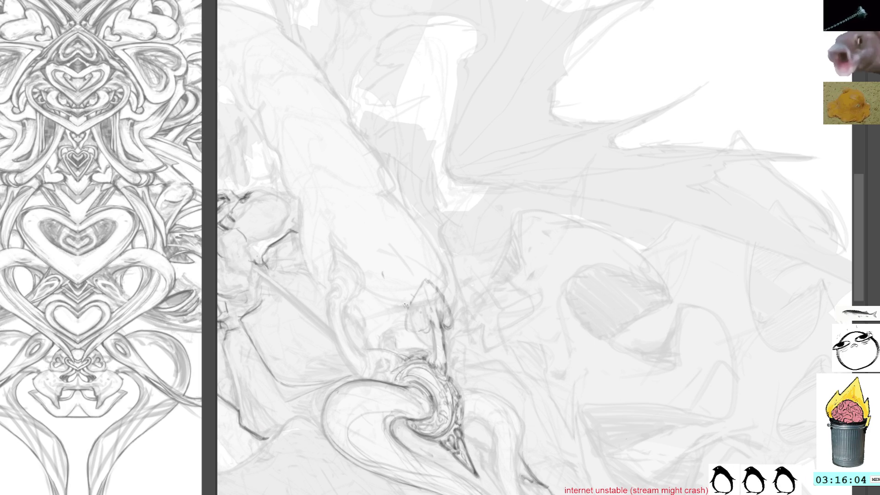
mouse_move(404, 317)
mouse_down()
mouse_move(414, 332)
mouse_move(426, 321)
mouse_move(430, 332)
mouse_move(411, 293)
mouse_move(415, 271)
mouse_move(427, 266)
mouse_up()
mouse_move(429, 274)
mouse_down()
mouse_move(418, 263)
mouse_move(447, 301)
mouse_up()
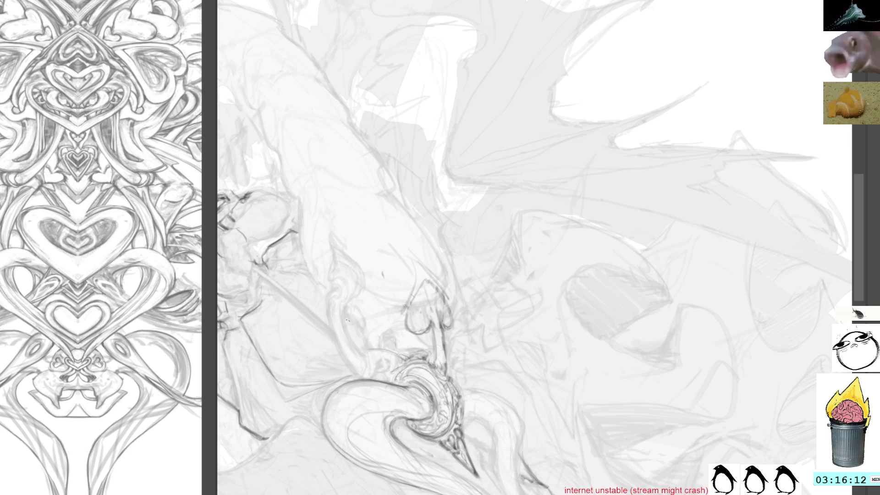
Step: Add short dark strokes beside the ornament and near the ring
mouse_move(358, 315)
mouse_down()
mouse_move(367, 309)
mouse_move(374, 345)
mouse_move(371, 306)
mouse_up()
drag(382, 336, 380, 348)
drag(389, 331, 390, 350)
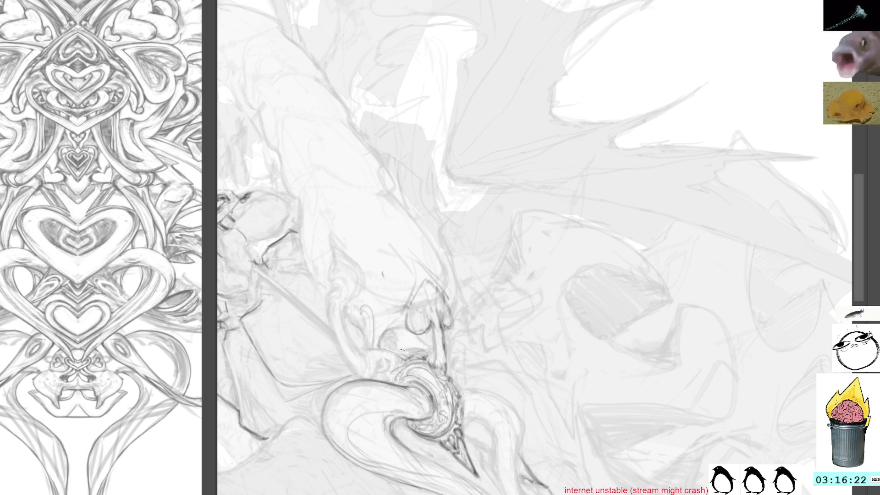
mouse_move(399, 351)
mouse_down()
mouse_move(429, 349)
mouse_move(432, 359)
mouse_up()
mouse_move(399, 331)
mouse_down()
mouse_move(395, 346)
mouse_move(366, 360)
mouse_move(329, 309)
mouse_up()
Step: Draw a curling tendril left of the ornament, then reframe the spear hook
drag(347, 363, 358, 378)
drag(329, 308, 343, 359)
drag(346, 362, 358, 379)
drag(331, 316, 336, 344)
drag(339, 348, 360, 380)
drag(329, 326, 366, 379)
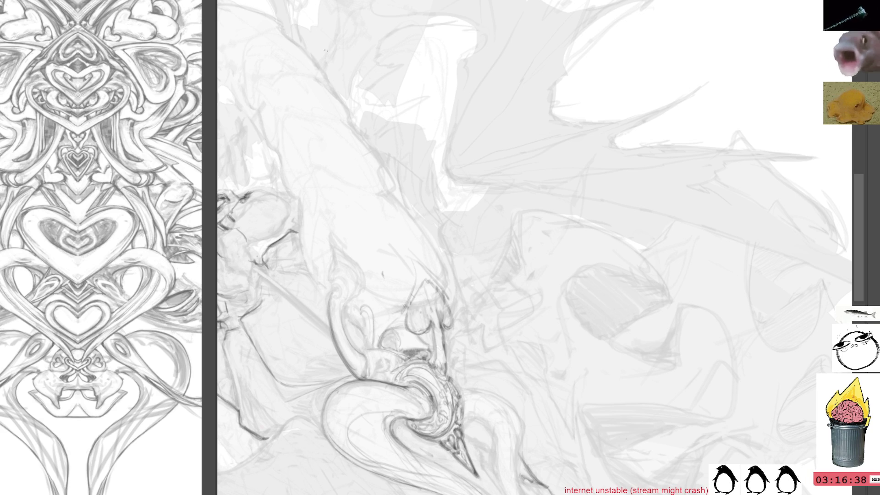
mouse_move(397, 355)
mouse_down()
mouse_move(448, 278)
mouse_move(453, 291)
mouse_up()
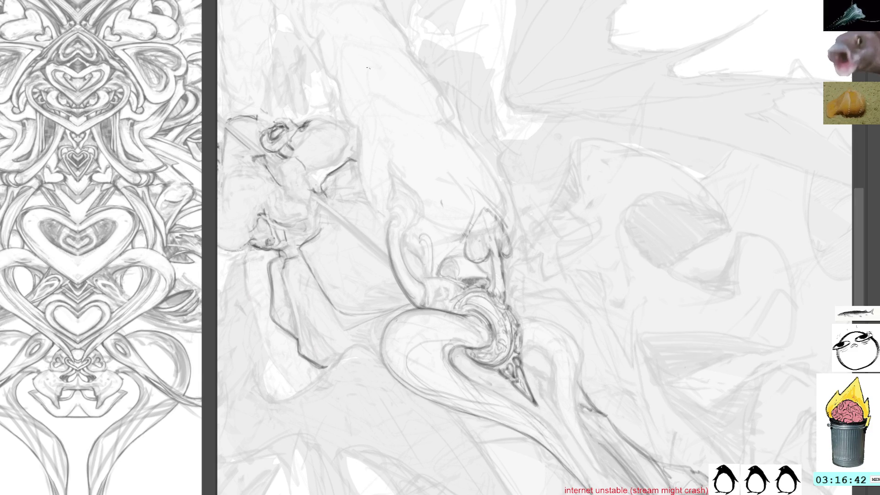
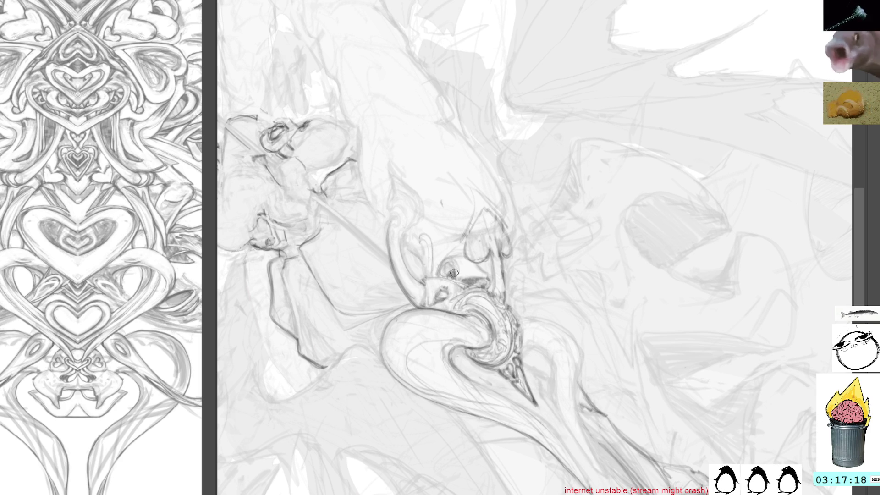
Step: Pan the canvas over to the girl's face and the spear shaft
mouse_move(428, 191)
mouse_down()
mouse_move(466, 248)
mouse_move(448, 222)
mouse_move(469, 133)
mouse_move(575, 90)
mouse_move(484, 185)
mouse_move(466, 179)
mouse_up()
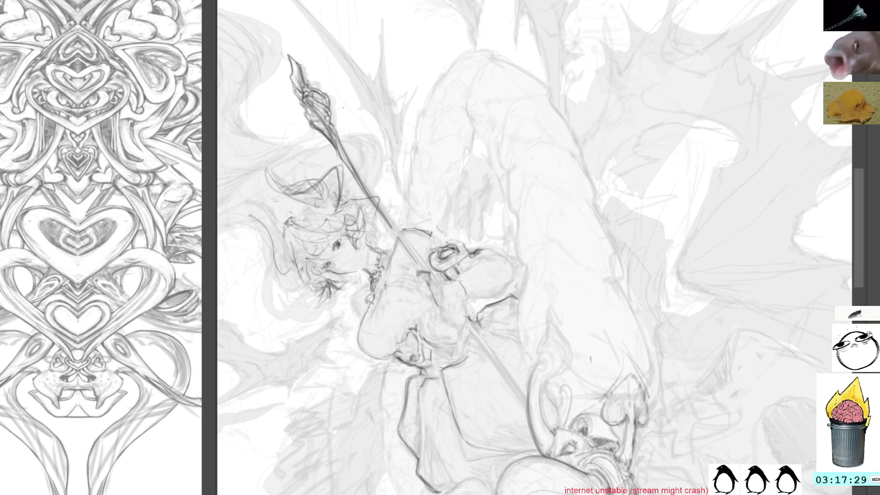
Step: Rotate the canvas view until the horned girl holding the spear stands upright
key(6)
key(6)
key(6)
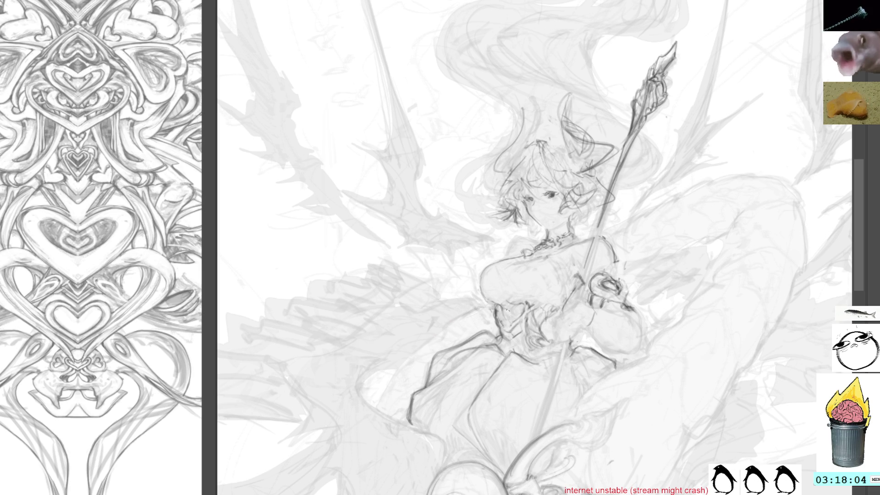
scroll(534, 247, up, 5)
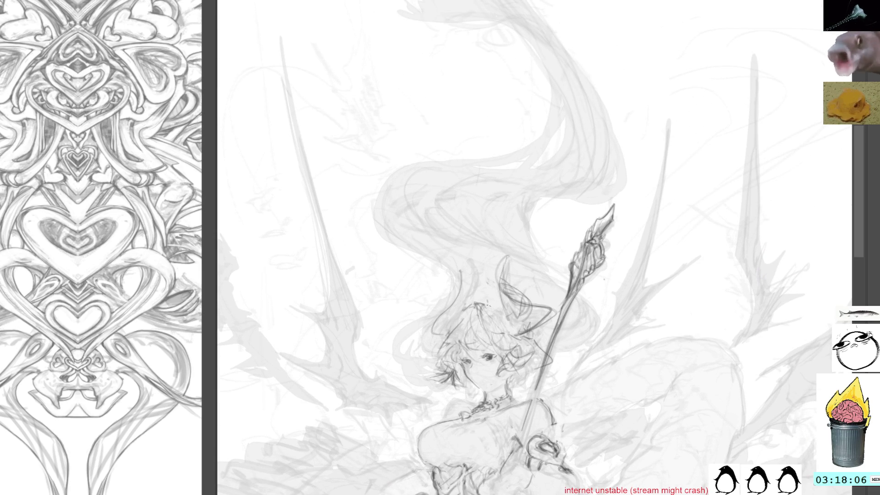
Step: Add a few short dark pencil strokes in the girl's hair and recentre the figure
mouse_move(475, 311)
mouse_down()
mouse_move(461, 326)
mouse_move(466, 309)
mouse_up()
drag(470, 308, 456, 335)
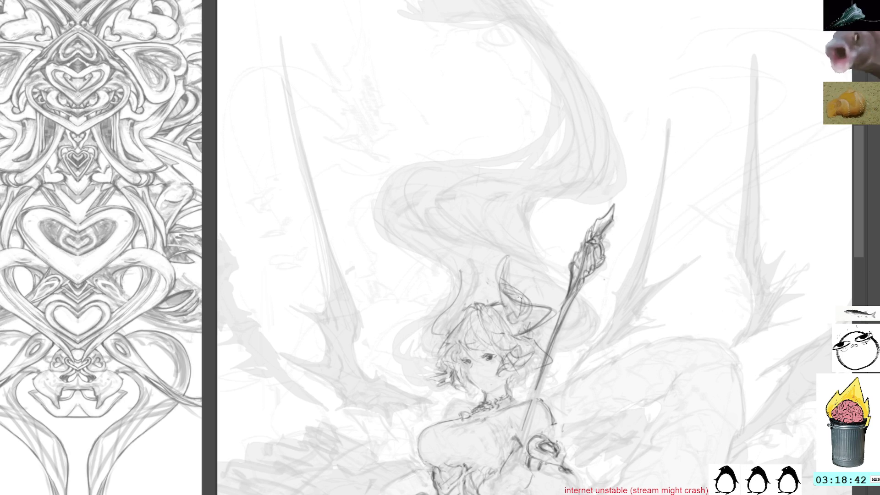
mouse_move(565, 370)
mouse_down()
mouse_move(516, 304)
mouse_move(544, 322)
mouse_move(532, 300)
mouse_move(534, 325)
mouse_up()
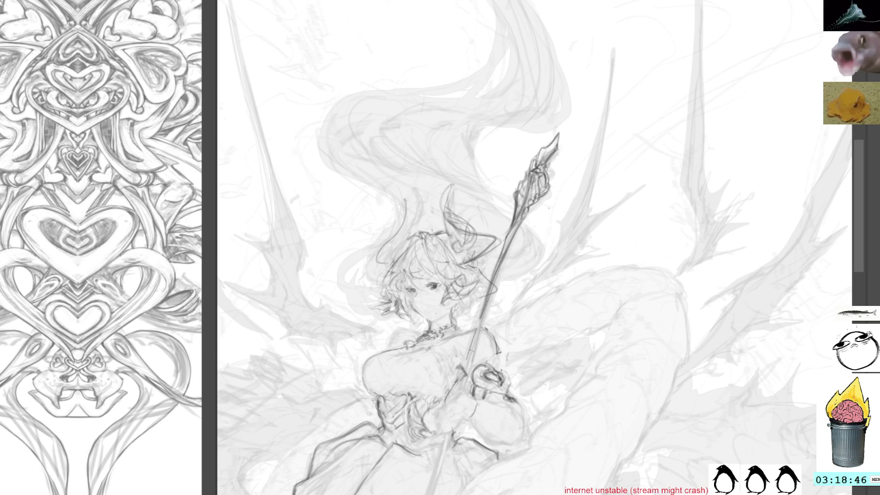
Step: Lasso the spear-gripping hand, clear its old lines, and redraw it with small pencil marks
mouse_move(505, 355)
mouse_down()
mouse_move(520, 389)
mouse_move(477, 367)
mouse_move(504, 373)
mouse_up()
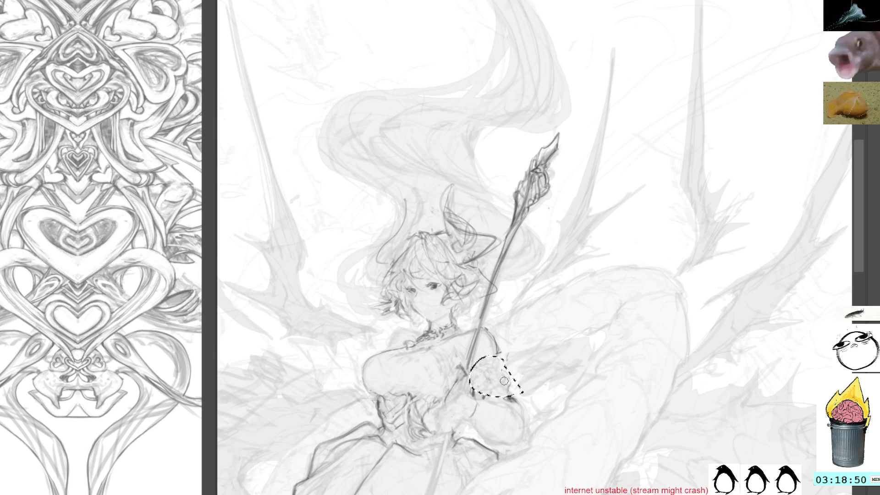
key(ctrl+d)
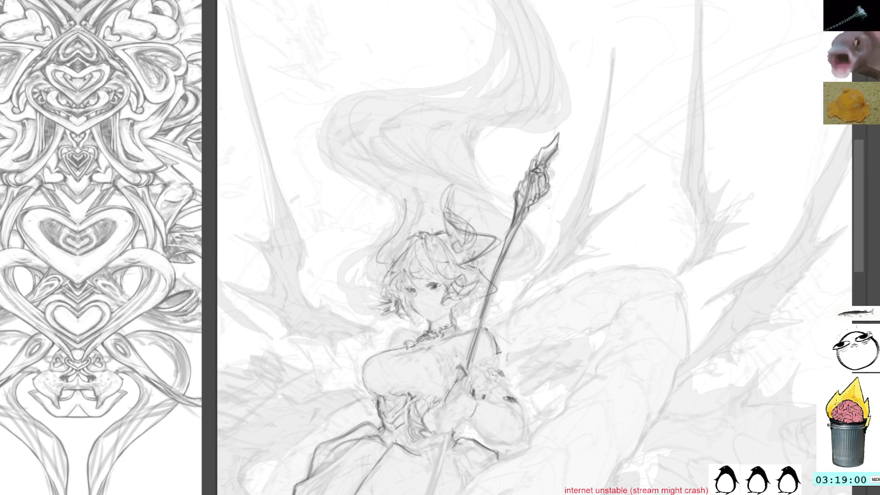
drag(481, 370, 488, 379)
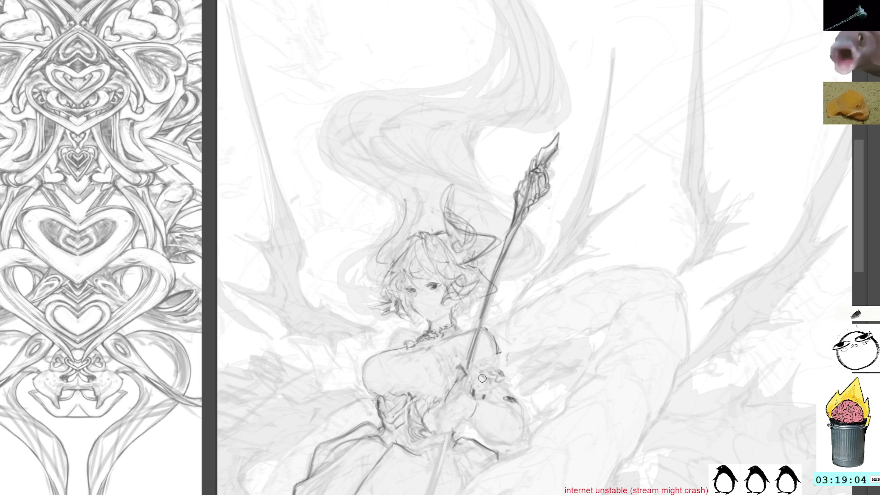
mouse_move(482, 375)
mouse_down()
mouse_move(484, 358)
mouse_move(493, 359)
mouse_up()
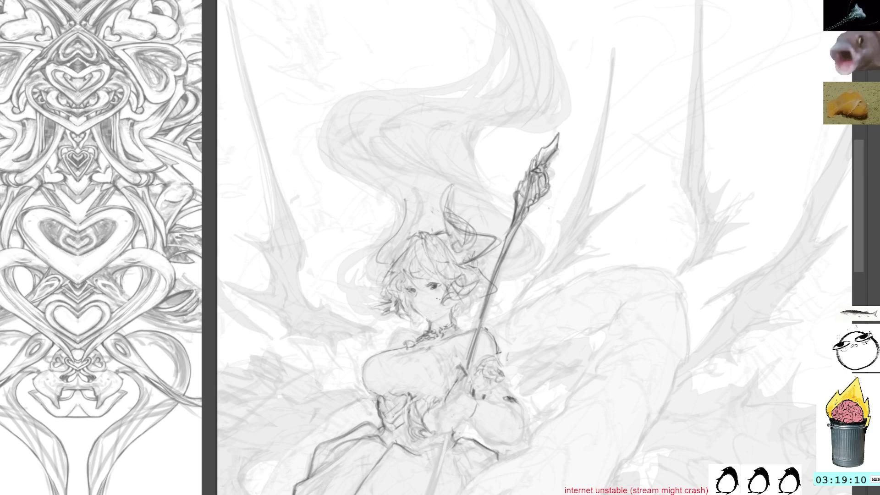
drag(559, 389, 524, 375)
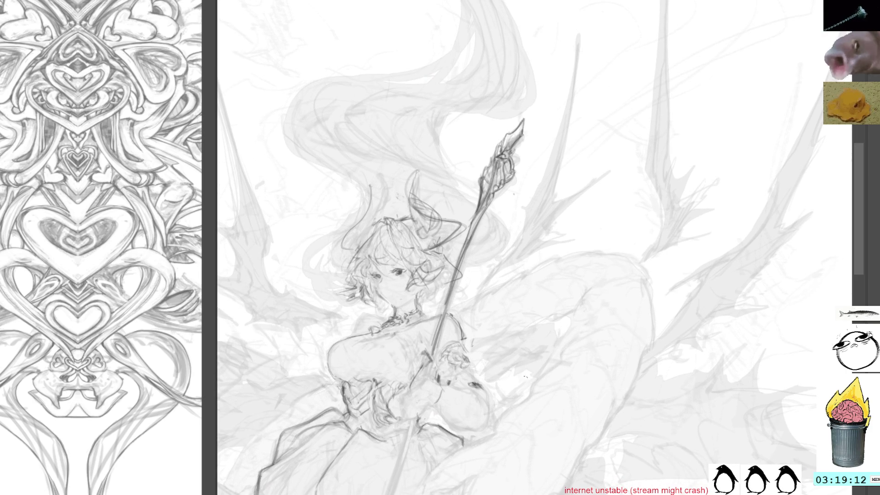
scroll(527, 357, down, 2)
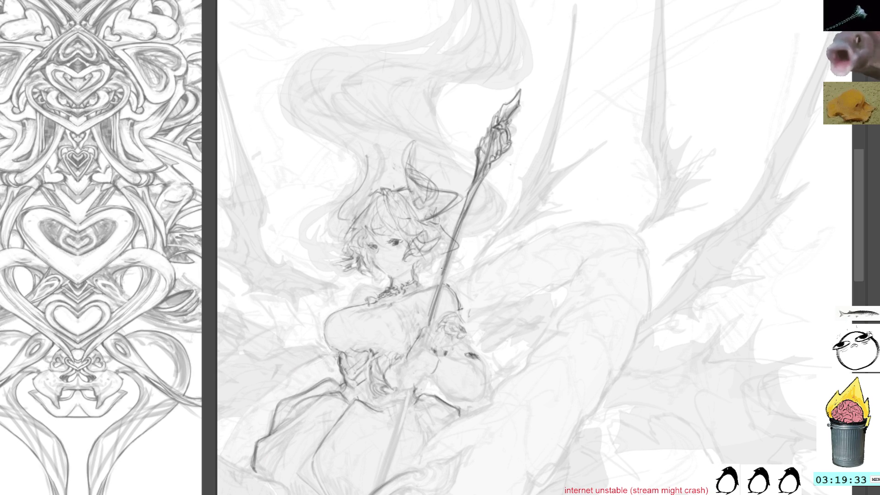
Step: Add dark pencil detail strokes along the shoulder, sleeve and wrist
mouse_move(456, 297)
mouse_down()
mouse_move(467, 313)
mouse_move(454, 325)
mouse_move(472, 332)
mouse_move(433, 353)
mouse_move(441, 339)
mouse_move(447, 353)
mouse_up()
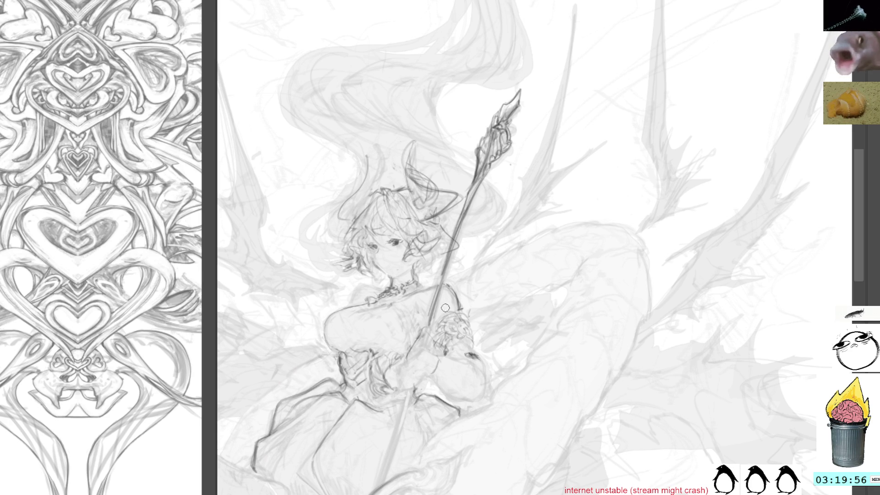
drag(449, 345, 468, 345)
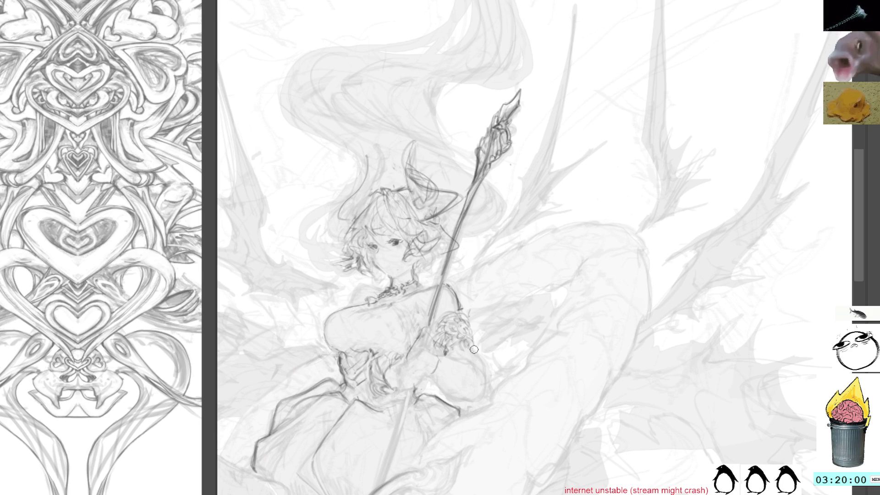
Step: Detail the wrist cuff further, pan up to the upper figure, and select the girl's eye
drag(450, 351, 469, 363)
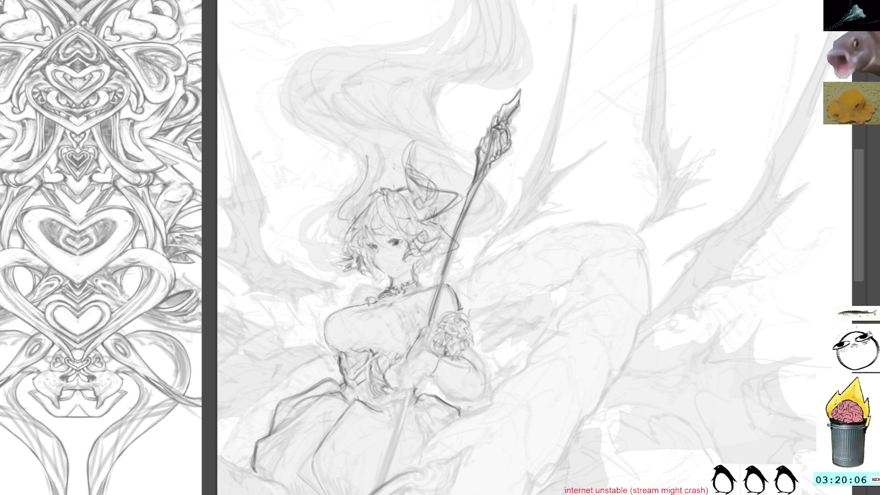
drag(488, 301, 516, 296)
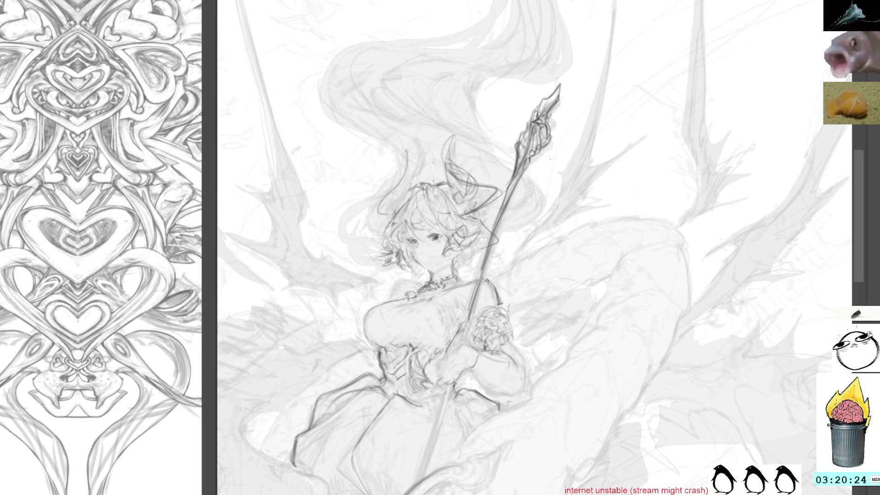
mouse_move(493, 261)
mouse_down()
mouse_move(504, 321)
mouse_move(503, 279)
mouse_move(556, 301)
mouse_up()
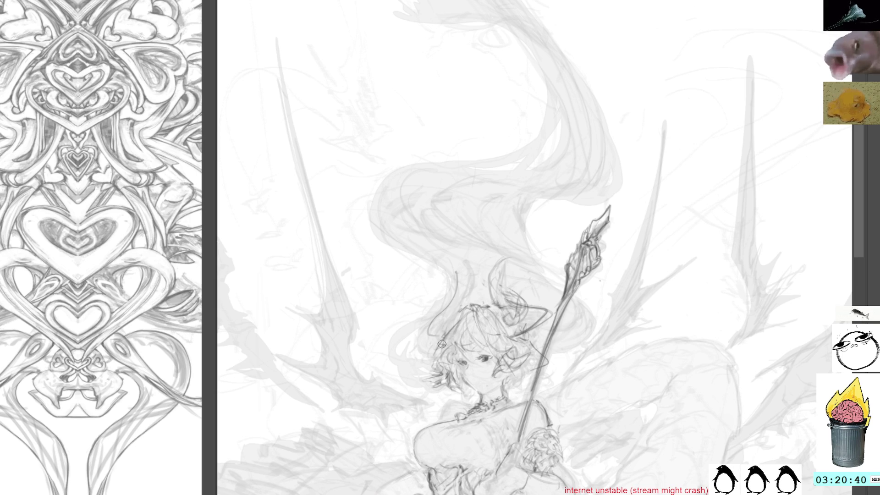
mouse_move(493, 349)
mouse_down()
mouse_move(488, 378)
mouse_move(494, 349)
mouse_up()
Step: Nudge and slightly rotate the selected eye with a free transform
key(ctrl+t)
drag(502, 287, 496, 288)
key(Return)
Step: Draw long diagonal guide strokes running down-left beside the figure
scroll(508, 237, down, 10)
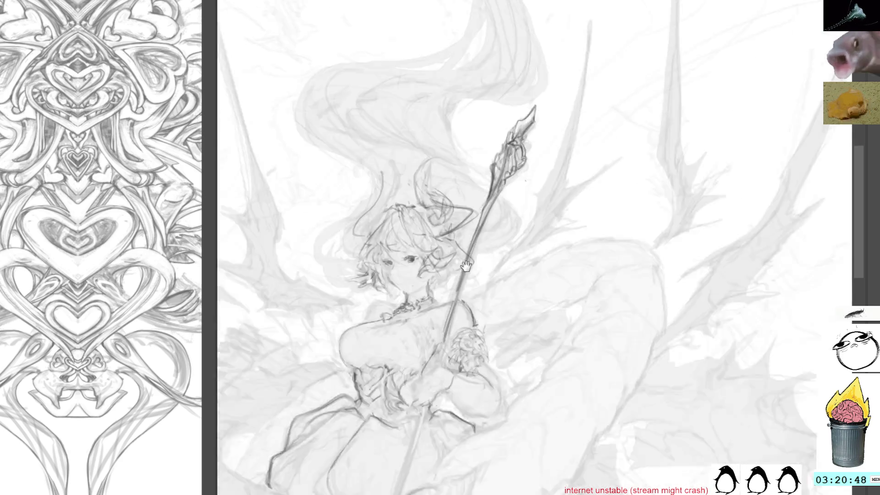
scroll(508, 237, down, 3)
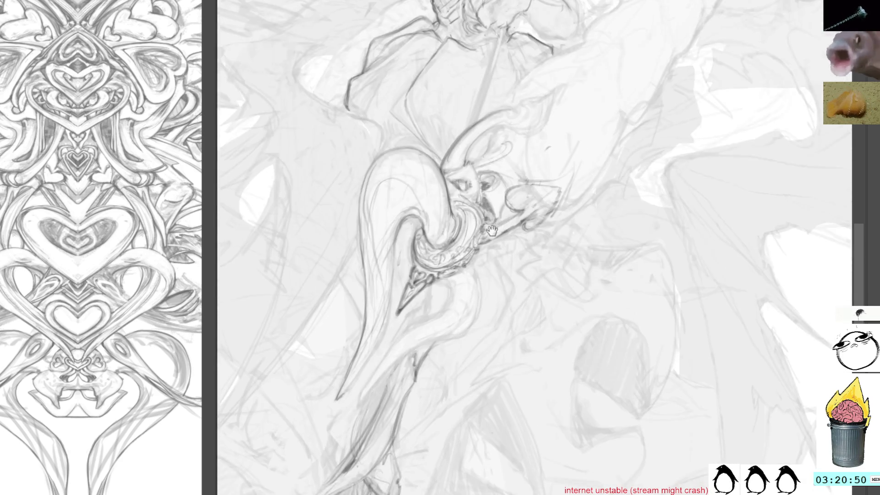
scroll(489, 284, up, 5)
scroll(489, 284, up, 1)
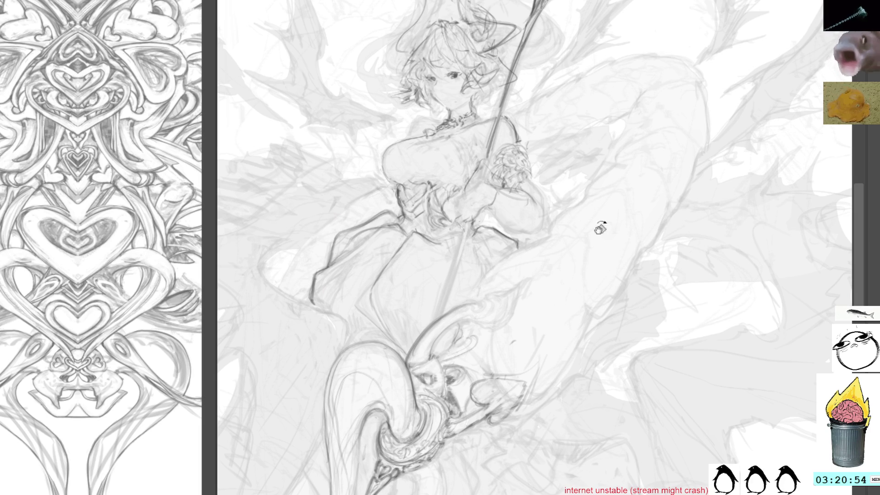
drag(655, 81, 679, 74)
drag(661, 140, 586, 223)
drag(631, 172, 546, 263)
drag(602, 214, 549, 251)
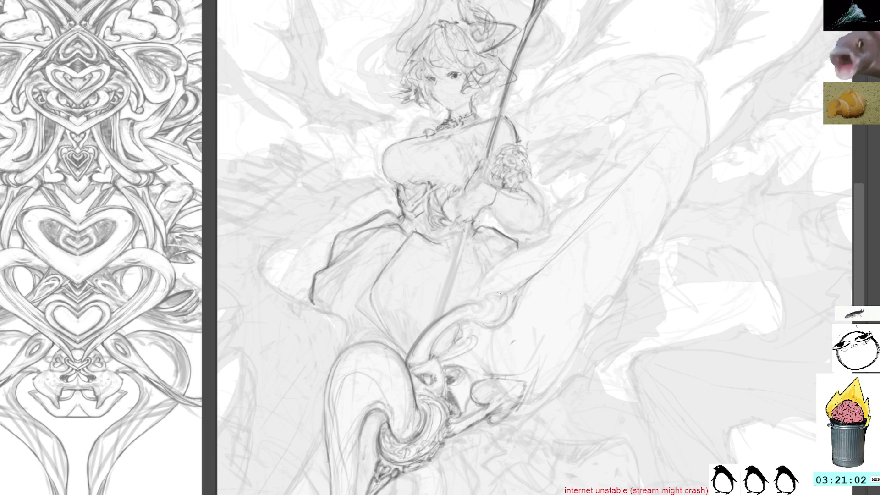
Step: Darken and thicken the curl of the spear's lower ornament with pencil strokes
drag(501, 298, 523, 307)
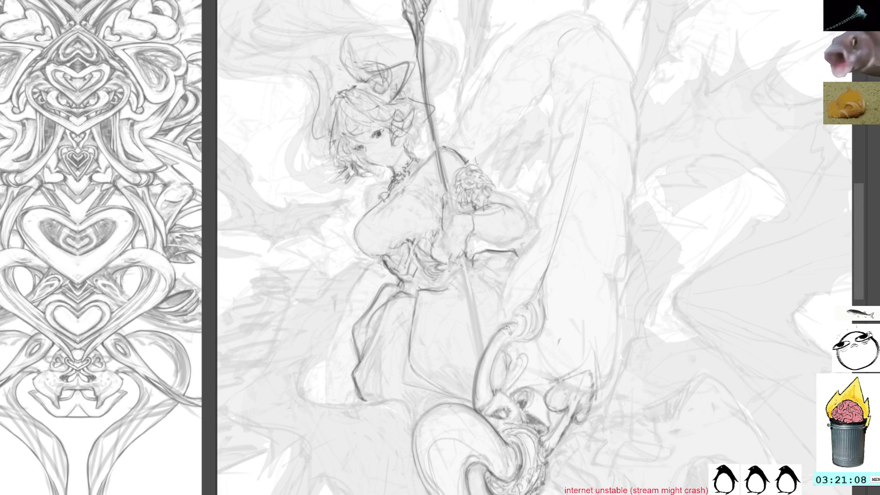
drag(503, 325, 525, 334)
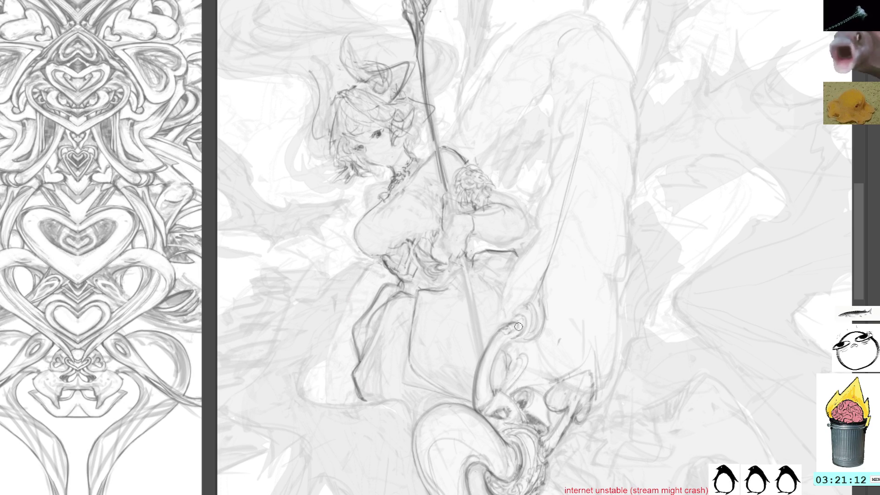
mouse_move(516, 335)
mouse_down()
mouse_move(501, 347)
mouse_move(490, 391)
mouse_up()
mouse_move(527, 313)
mouse_down()
mouse_move(522, 340)
mouse_move(522, 314)
mouse_move(509, 322)
mouse_move(537, 312)
mouse_move(521, 313)
mouse_up()
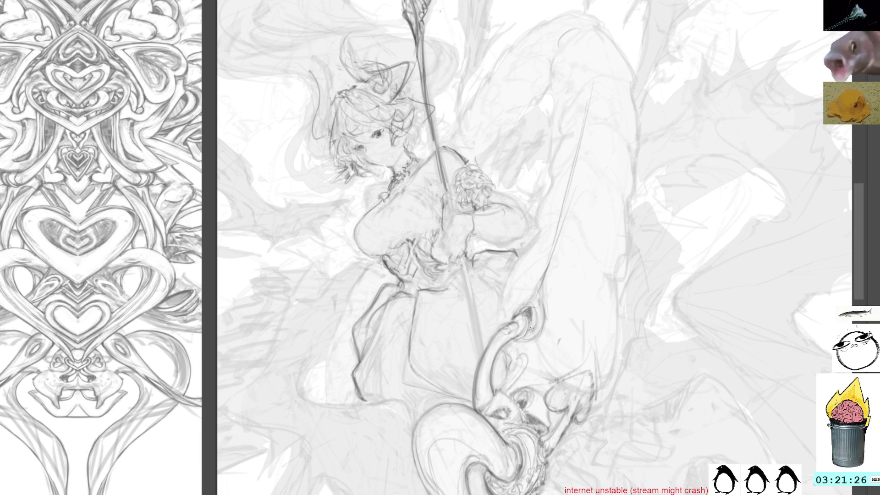
mouse_move(537, 338)
mouse_down()
mouse_move(542, 308)
mouse_move(532, 300)
mouse_move(629, 384)
mouse_move(620, 396)
mouse_up()
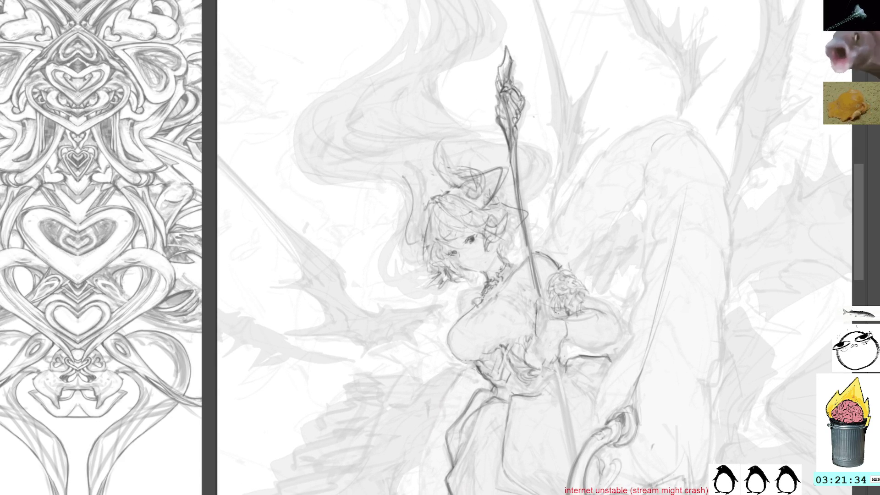
Step: Tilt the view and add a short dark mark on the sleeve below the spear-gripping hand
drag(348, 321, 366, 307)
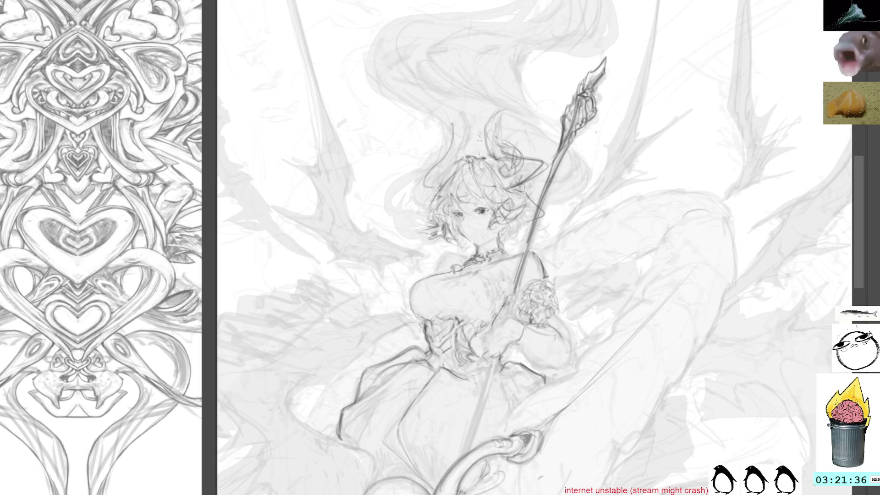
mouse_move(594, 352)
mouse_down()
mouse_move(556, 309)
mouse_move(563, 330)
mouse_up()
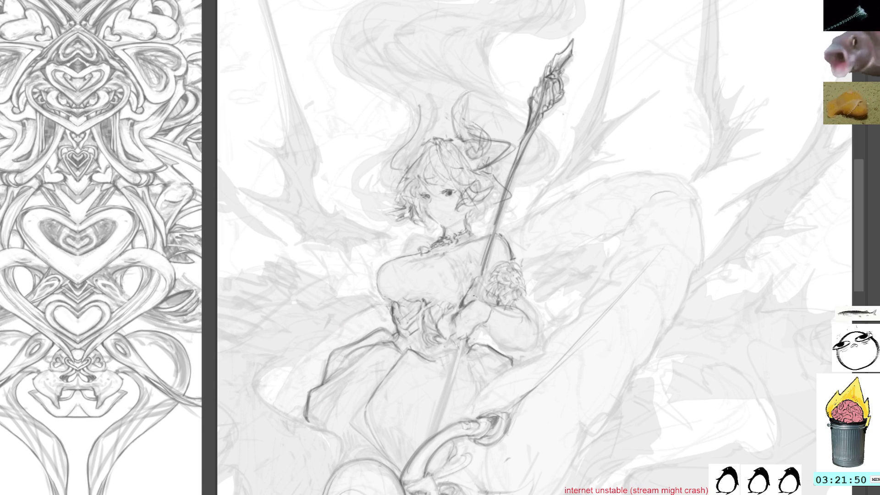
drag(455, 320, 457, 346)
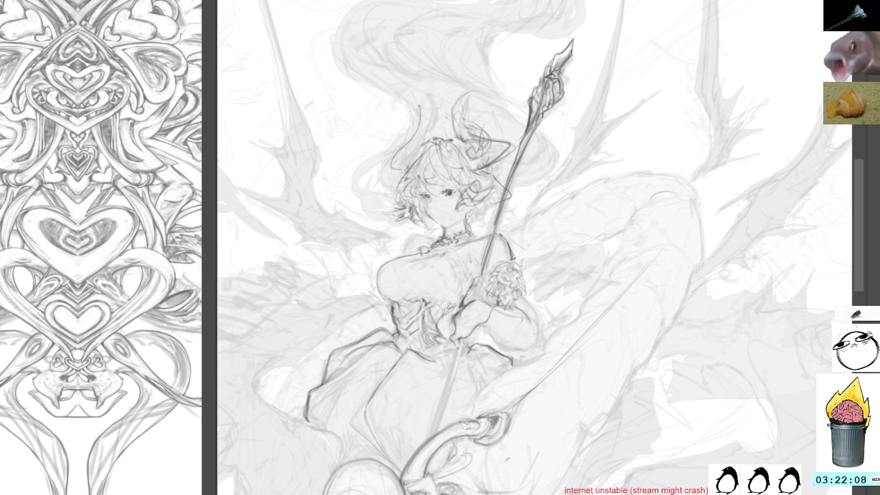
mouse_move(464, 337)
mouse_down()
mouse_move(527, 239)
mouse_move(542, 252)
mouse_move(536, 238)
mouse_move(527, 275)
mouse_move(513, 284)
mouse_up()
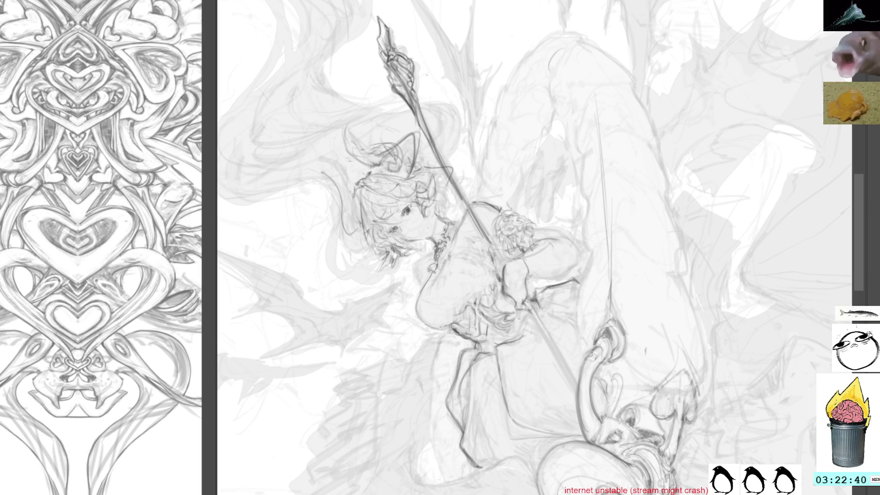
Step: Darken the spear shaft with small strokes and add a short stroke beside it
mouse_move(518, 274)
mouse_down()
mouse_move(553, 364)
mouse_move(581, 389)
mouse_move(541, 282)
mouse_move(527, 269)
mouse_up()
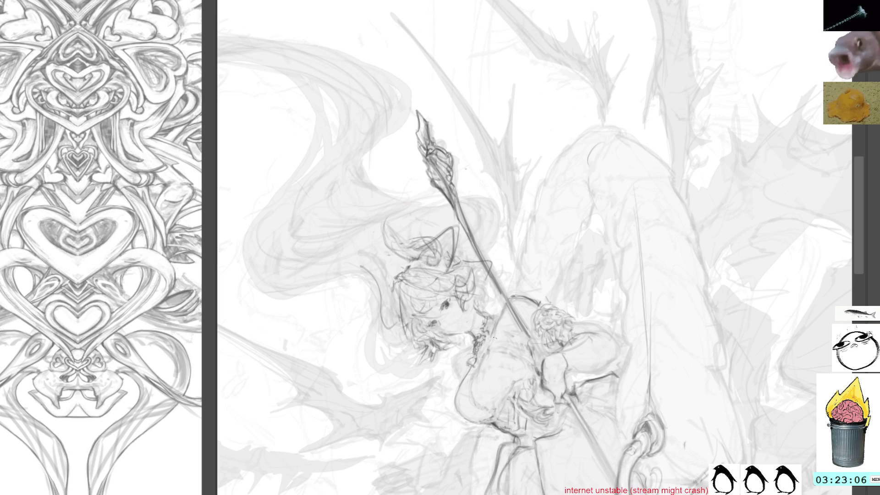
mouse_move(505, 303)
mouse_down()
mouse_move(502, 318)
mouse_move(506, 305)
mouse_up()
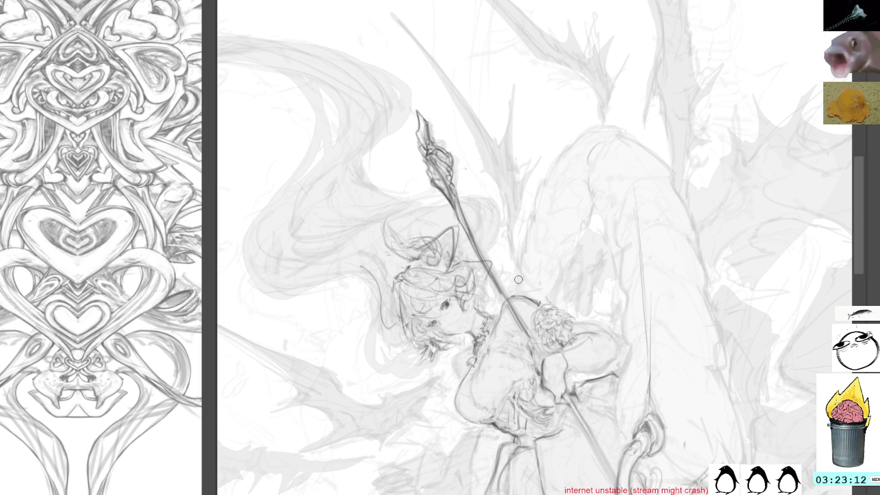
drag(500, 308, 500, 323)
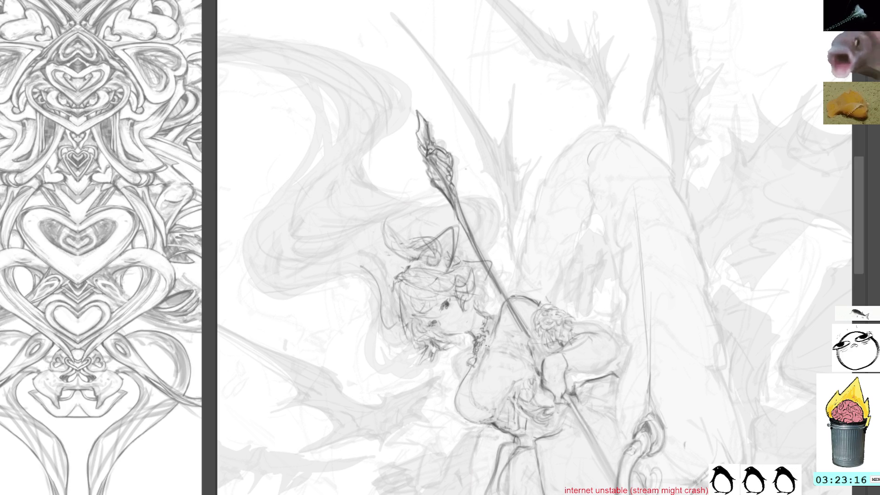
Step: Sketch fresh dark hair strands on the girl's head
mouse_move(355, 242)
mouse_down()
mouse_move(381, 237)
mouse_move(385, 223)
mouse_up()
drag(412, 252, 440, 239)
mouse_move(402, 270)
mouse_down()
mouse_move(457, 269)
mouse_move(466, 282)
mouse_up()
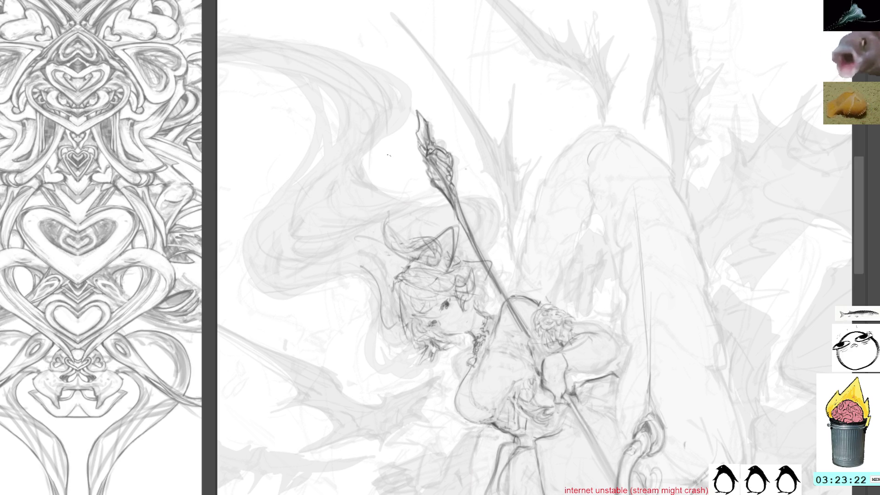
Step: Straighten the view and zoom in on the staff's heart-shaped lower ornament
drag(389, 156, 503, 212)
scroll(671, 369, up, 5)
mouse_move(671, 369)
mouse_down()
mouse_move(667, 226)
mouse_move(716, 242)
mouse_move(682, 255)
mouse_move(692, 180)
mouse_move(687, 208)
mouse_move(709, 164)
mouse_up()
drag(563, 345, 535, 286)
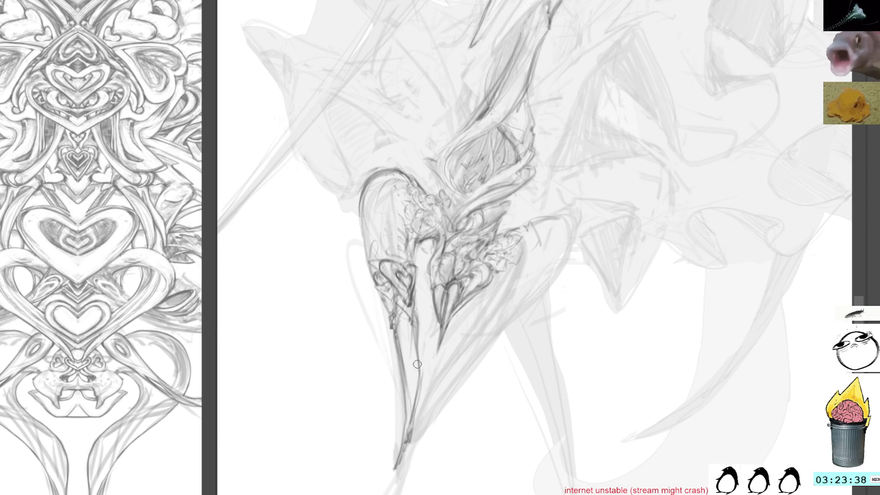
Step: Darken the staff lines just below the ornament, briefly lassoing the area then deselecting
drag(418, 355, 404, 450)
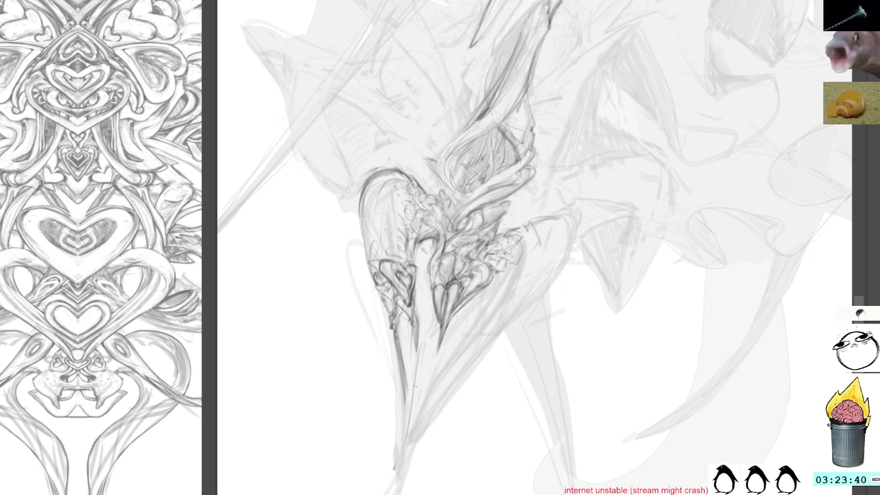
mouse_move(415, 323)
mouse_down()
mouse_move(420, 371)
mouse_move(399, 451)
mouse_up()
drag(422, 383, 400, 449)
drag(419, 400, 393, 452)
drag(402, 348, 397, 447)
drag(407, 389, 394, 451)
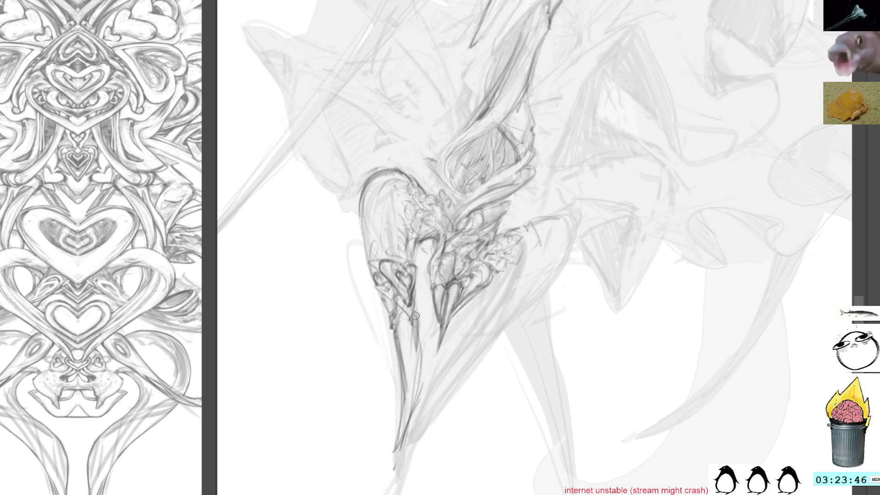
drag(424, 356, 406, 392)
drag(417, 440, 417, 440)
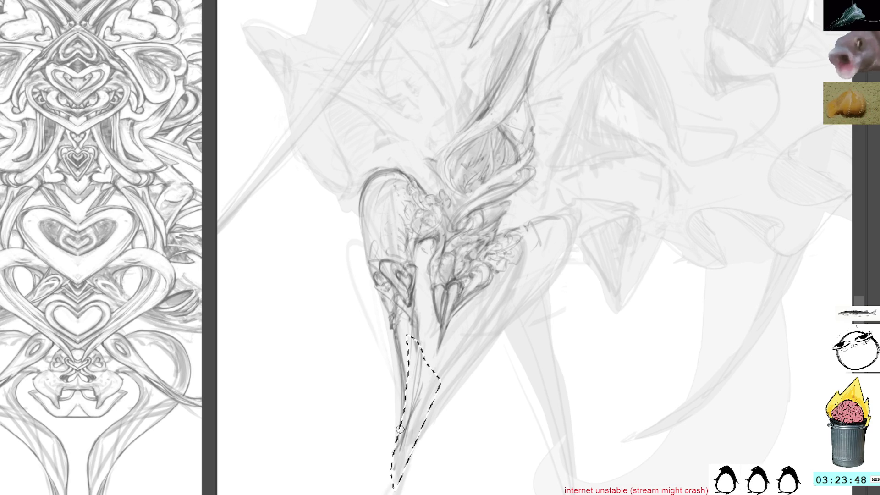
key(ctrl+d)
Step: Extend the staff downward with several long dark pencil strokes
drag(420, 343, 426, 490)
drag(401, 357, 425, 494)
drag(397, 342, 422, 493)
drag(401, 369, 423, 494)
mouse_move(417, 342)
mouse_down()
mouse_move(430, 494)
mouse_move(414, 354)
mouse_move(425, 479)
mouse_up()
drag(419, 406, 427, 493)
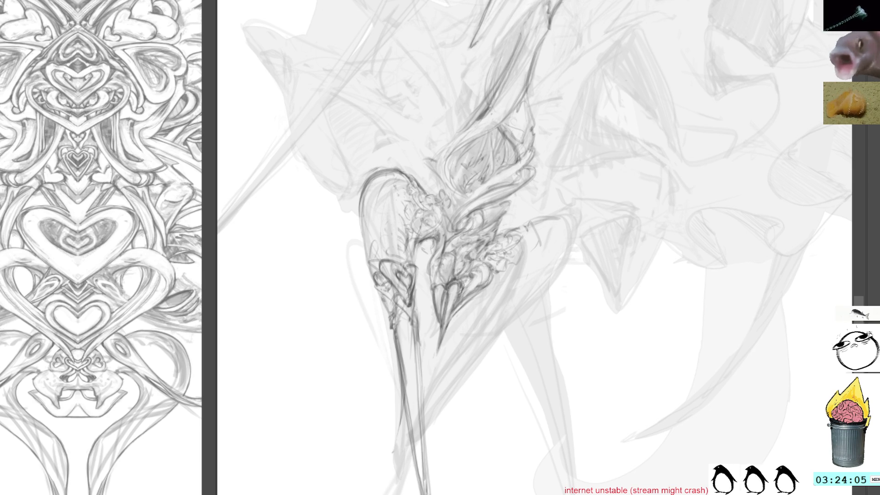
Step: Zoom out to show the whole character with her spear
drag(456, 120, 464, 147)
scroll(463, 147, down, 5)
mouse_move(733, 202)
mouse_down()
mouse_move(758, 290)
mouse_move(655, 183)
mouse_move(619, 184)
mouse_up()
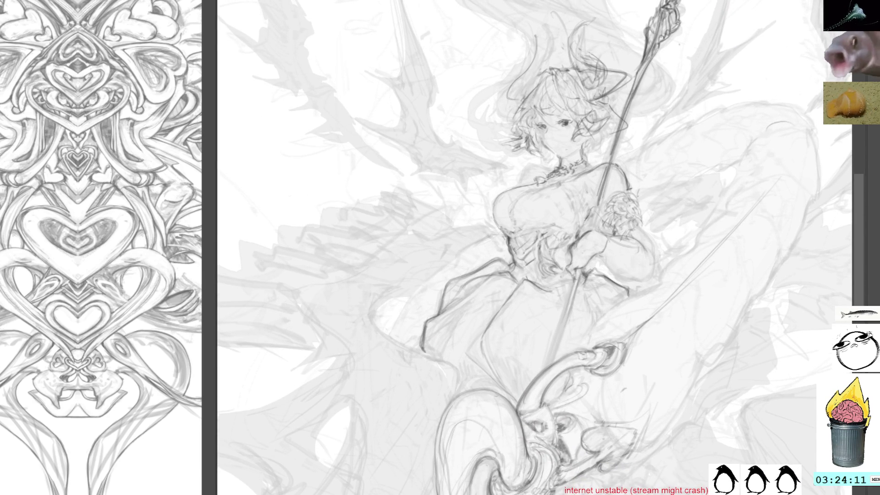
Step: Hide the ornamental reference image and add small brush strokes along the girl's sleeve
key(ctrl+w)
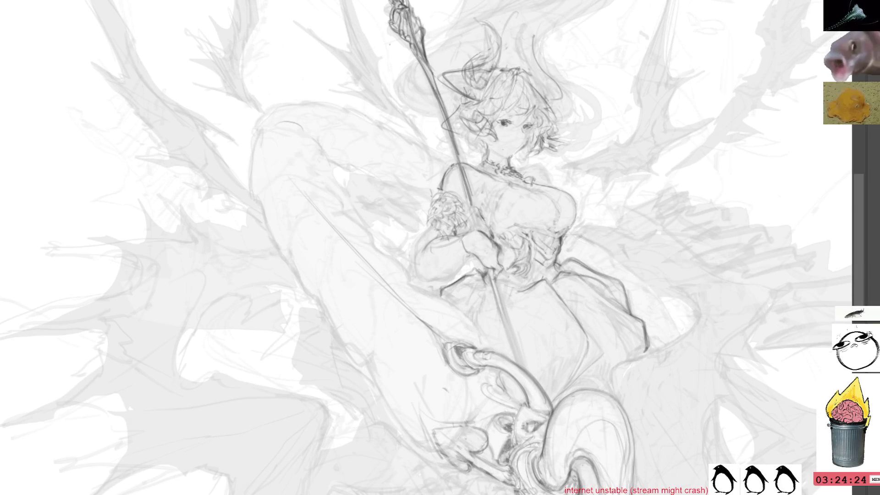
mouse_move(582, 243)
mouse_down()
mouse_move(683, 275)
mouse_move(619, 197)
mouse_move(631, 94)
mouse_move(632, 172)
mouse_move(615, 122)
mouse_move(631, 236)
mouse_move(622, 151)
mouse_move(632, 226)
mouse_move(620, 204)
mouse_up()
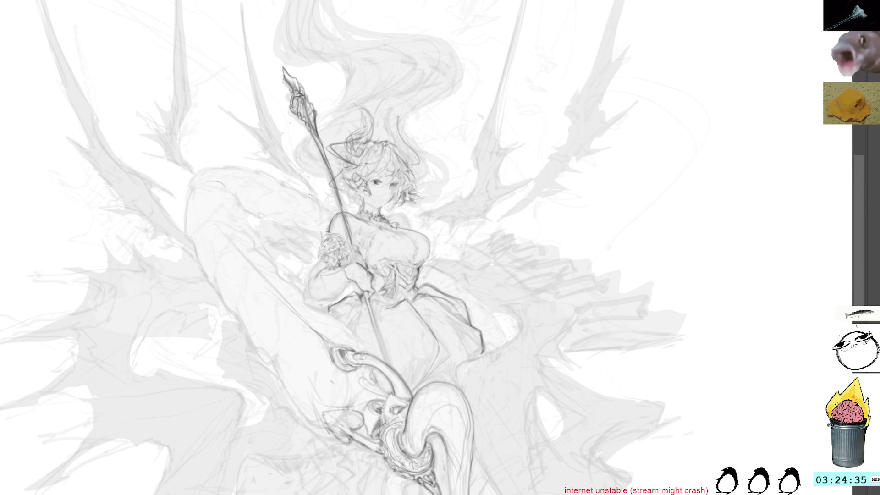
mouse_move(319, 253)
mouse_down()
mouse_move(304, 292)
mouse_move(305, 280)
mouse_up()
mouse_move(507, 108)
mouse_down()
mouse_move(416, 94)
mouse_move(336, 138)
mouse_up()
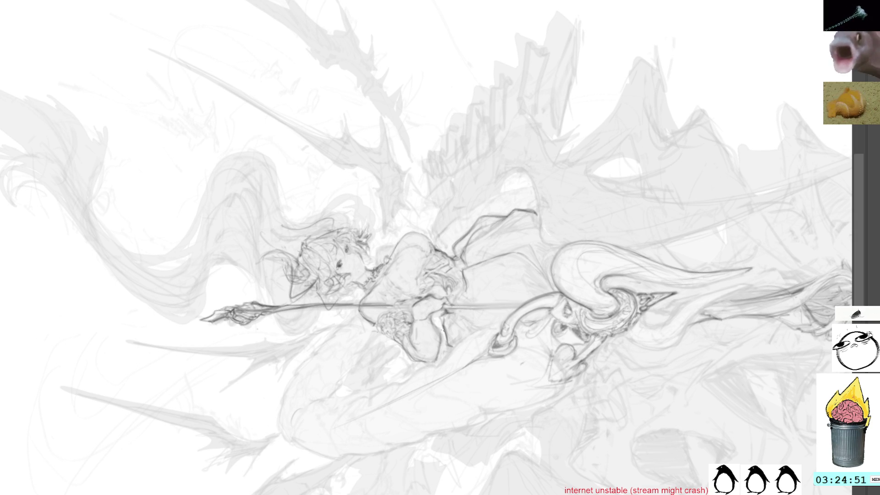
Step: Brush dark hair strands beside the face and a small mark at the neck
mouse_move(589, 108)
mouse_down()
mouse_move(628, 191)
mouse_move(507, 147)
mouse_up()
mouse_move(444, 198)
mouse_down()
mouse_move(448, 228)
mouse_move(470, 248)
mouse_up()
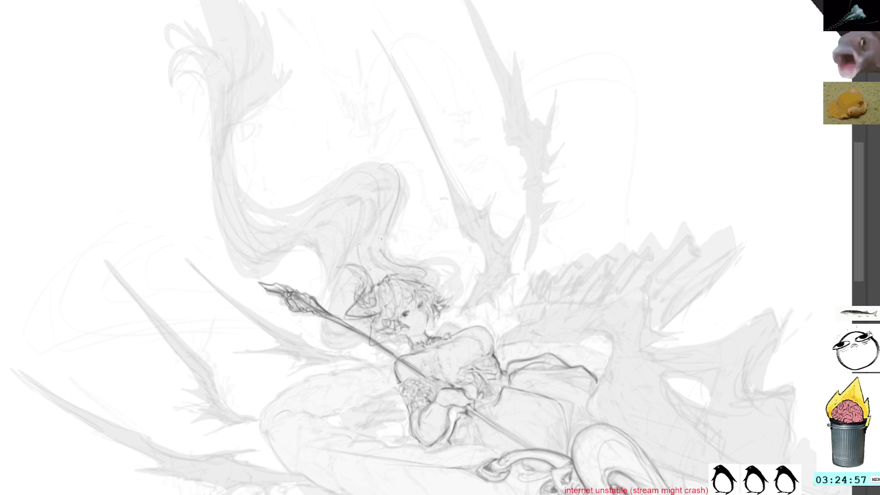
mouse_move(402, 184)
mouse_down()
mouse_move(380, 249)
mouse_move(402, 273)
mouse_move(425, 270)
mouse_move(422, 257)
mouse_move(456, 298)
mouse_up()
drag(461, 259, 449, 297)
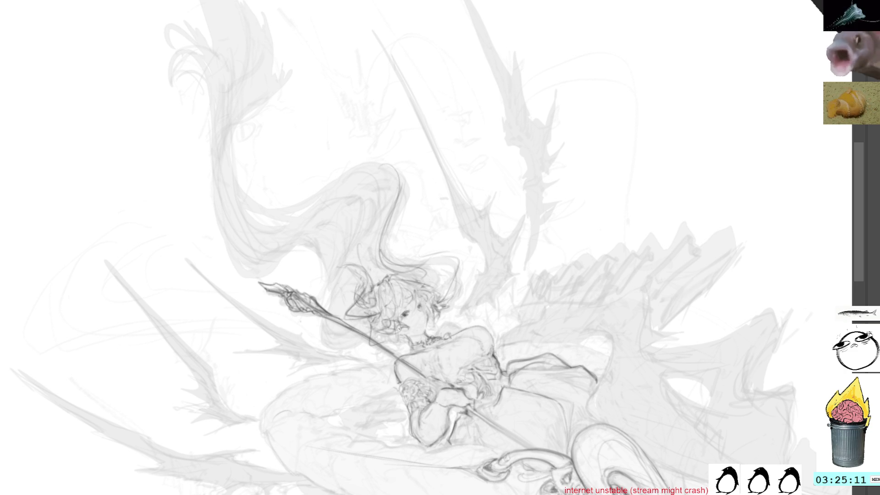
mouse_move(390, 331)
mouse_down()
mouse_move(380, 356)
mouse_move(400, 350)
mouse_up()
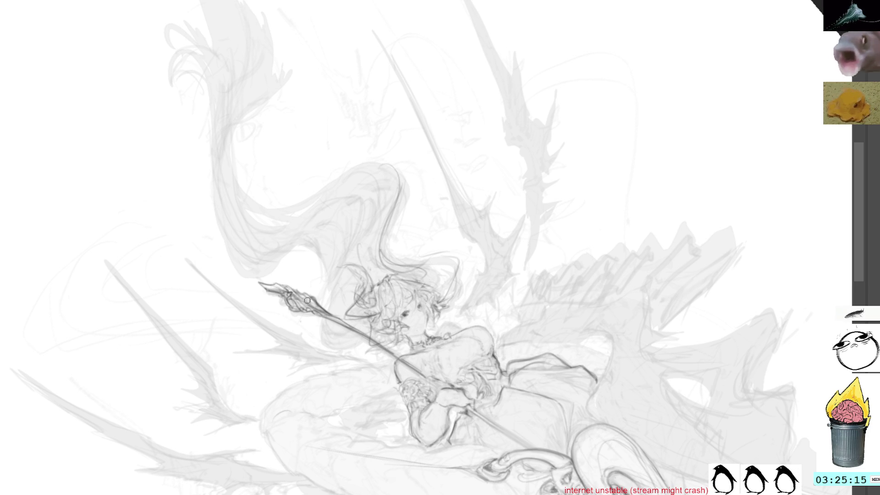
Step: Widen the spear head with new strokes; undo a trial stroke on the lower-left drapery
mouse_move(308, 300)
mouse_down()
mouse_move(275, 293)
mouse_move(310, 296)
mouse_move(301, 293)
mouse_up()
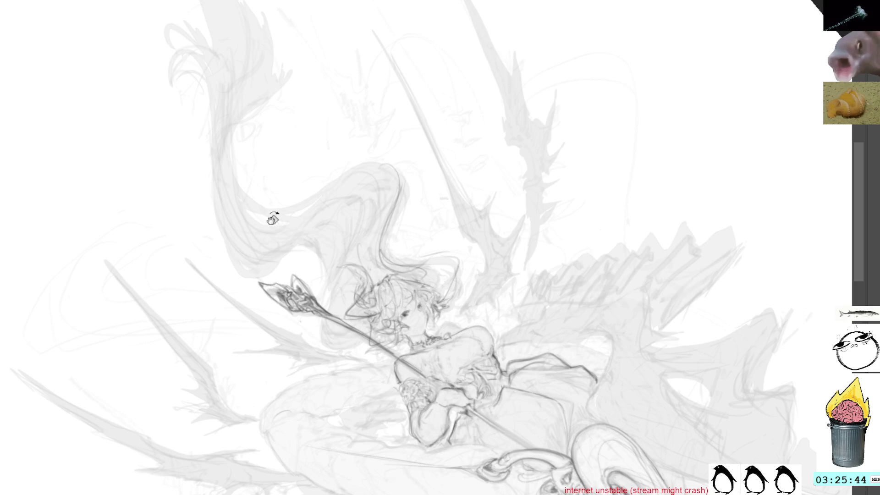
drag(272, 218, 454, 139)
scroll(455, 140, down, 5)
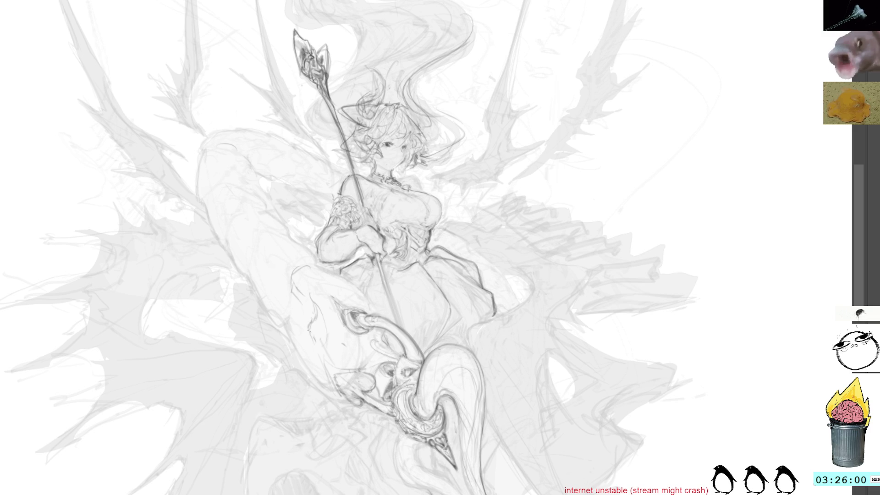
mouse_move(310, 335)
mouse_down()
mouse_move(275, 350)
mouse_move(332, 368)
mouse_up()
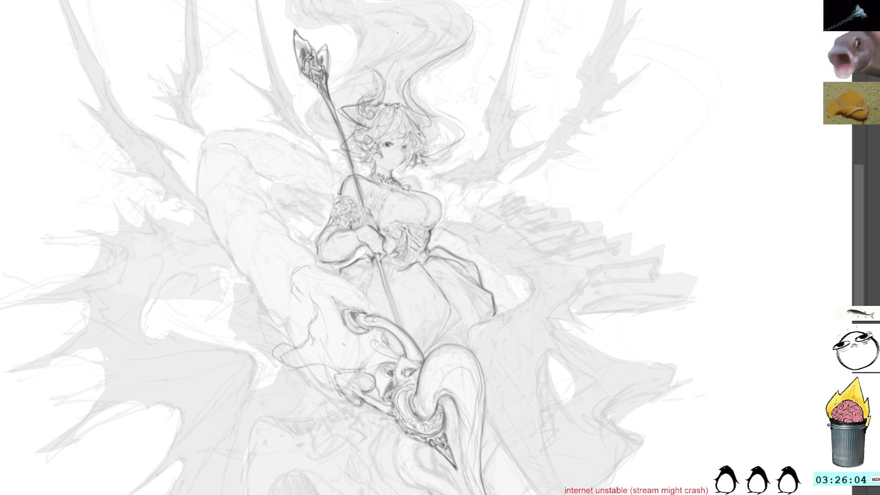
key(ctrl+z)
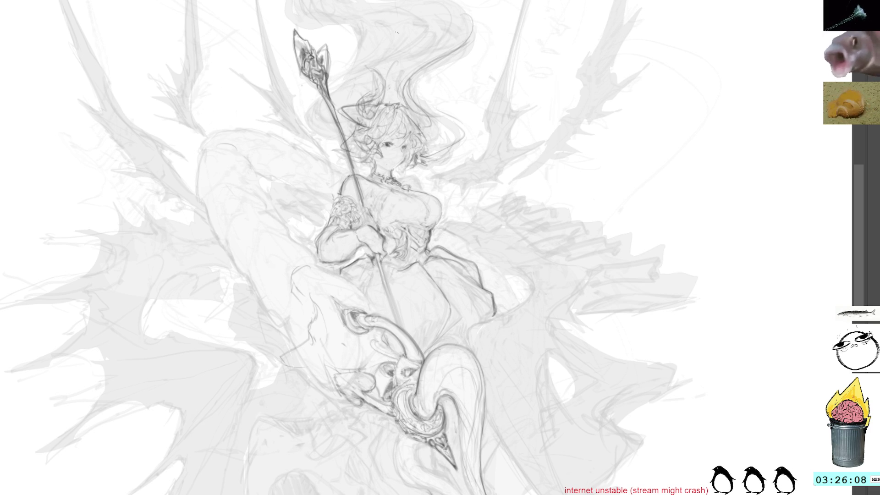
Step: Add faint pencil strokes to the lower-left drapery, clearing a small trial selection
mouse_move(323, 381)
mouse_down()
mouse_move(302, 347)
mouse_move(320, 346)
mouse_up()
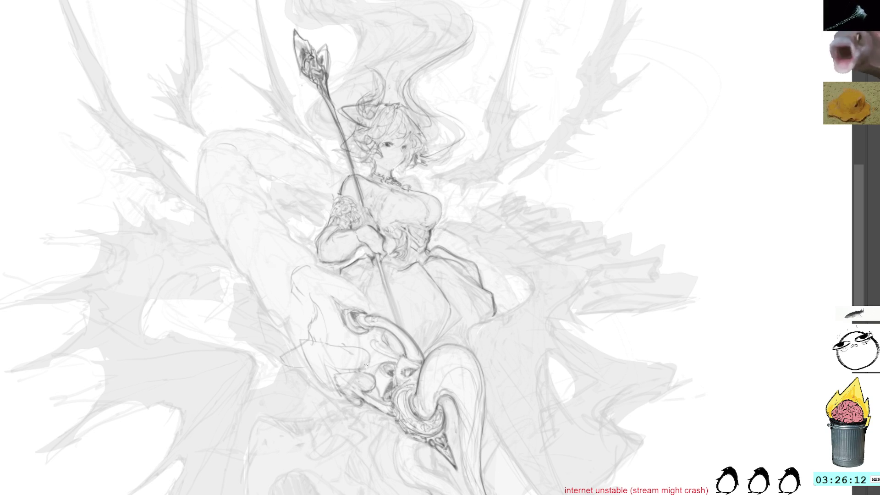
mouse_move(314, 370)
mouse_down()
mouse_move(298, 338)
mouse_move(285, 366)
mouse_up()
key(ctrl+d)
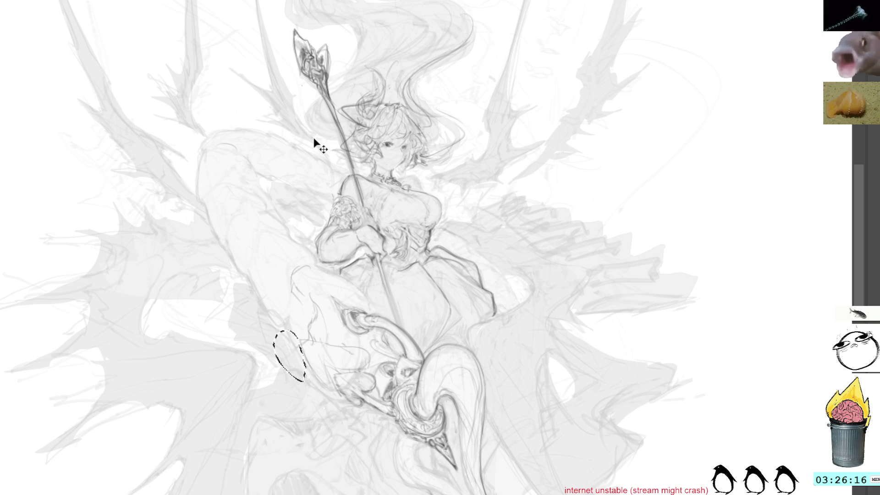
Step: Try lasso selections around the creature's head and left side, deselecting each
mouse_move(332, 311)
mouse_down()
mouse_move(271, 290)
mouse_move(330, 401)
mouse_move(345, 348)
mouse_up()
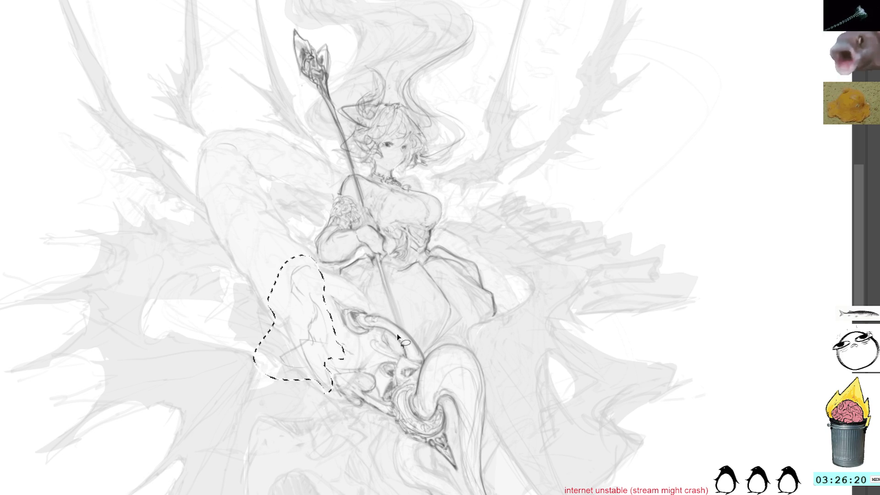
key(ctrl+d)
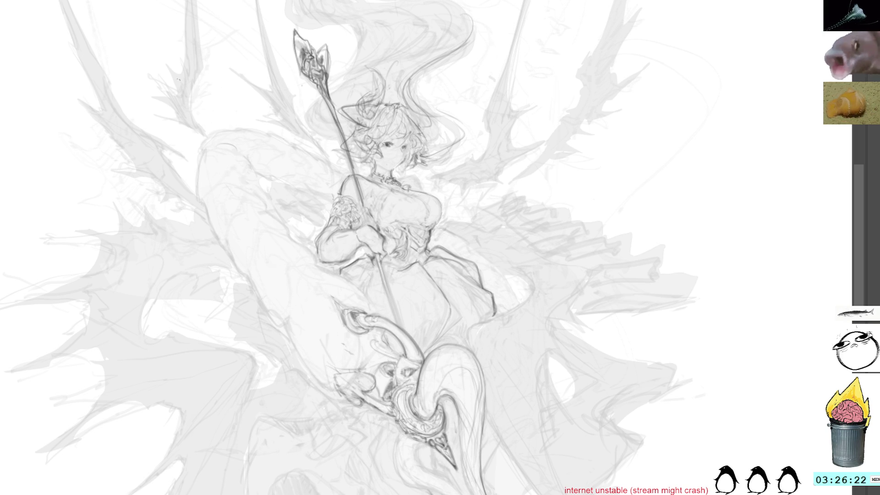
mouse_move(209, 149)
mouse_down()
mouse_move(210, 215)
mouse_move(330, 362)
mouse_up()
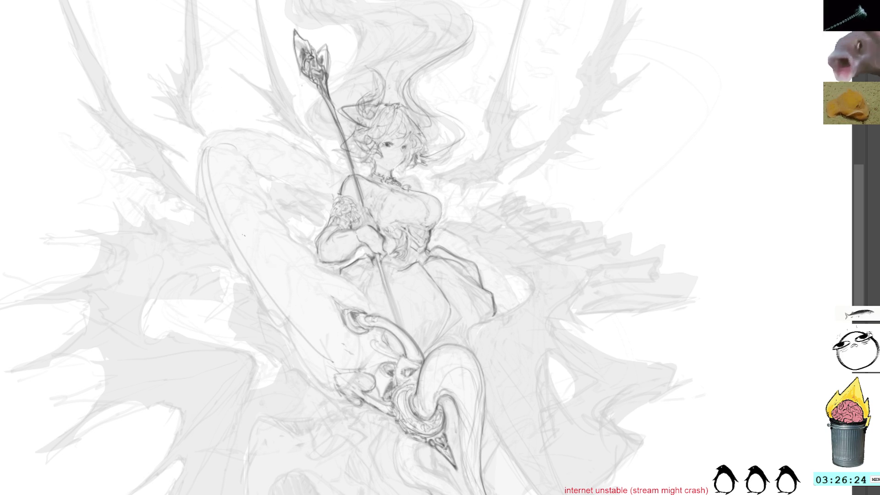
key(ctrl+d)
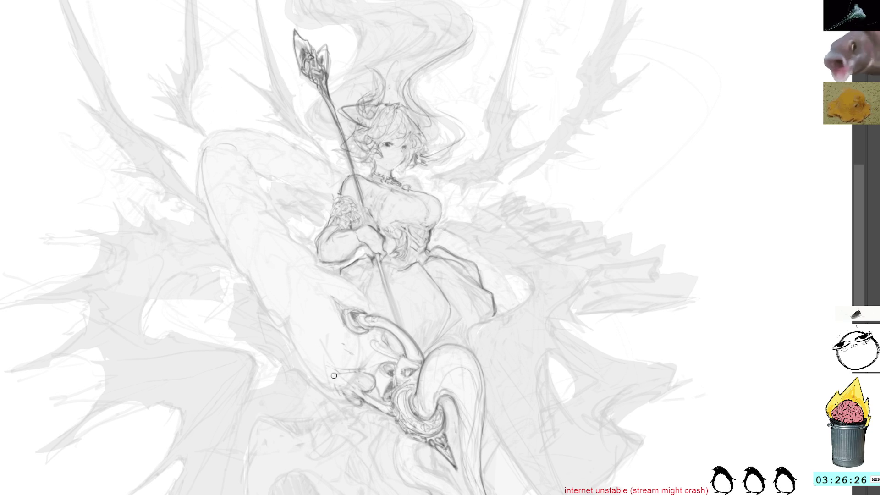
Step: Add short strokes on the armrest and undo two trial curves along the tail's edge
drag(340, 370, 360, 403)
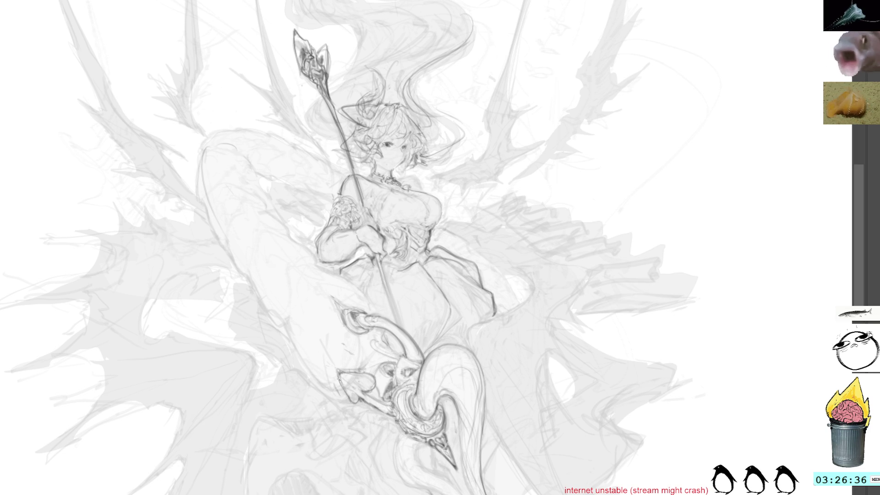
drag(206, 149, 279, 316)
drag(242, 260, 327, 355)
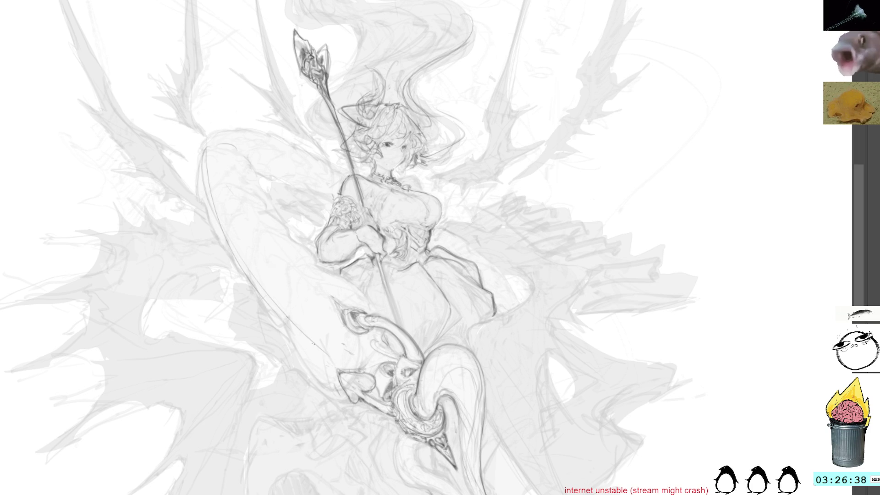
key(ctrl+z)
key(ctrl+z)
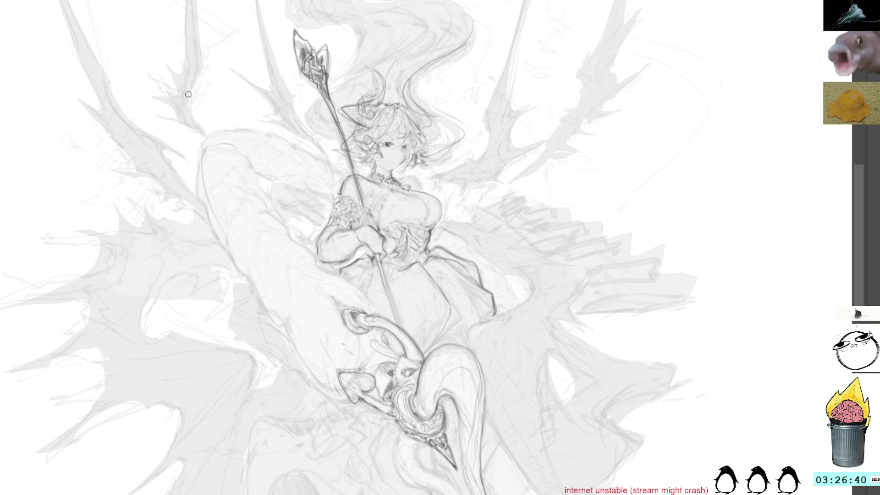
Step: Redraw the tail's left-edge contour with a mark at its lower end, undoing a stray curve
mouse_move(204, 158)
mouse_down()
mouse_move(302, 338)
mouse_move(330, 364)
mouse_up()
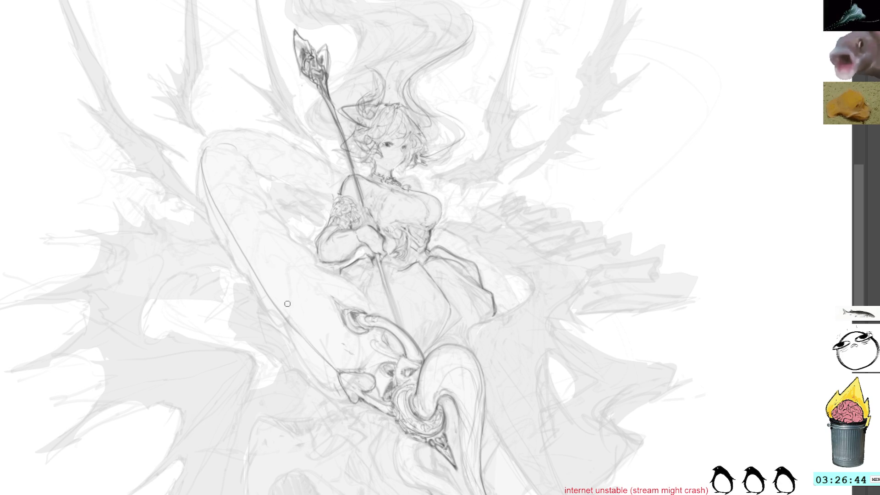
key(ctrl+z)
key(ctrl+z)
drag(314, 355, 323, 373)
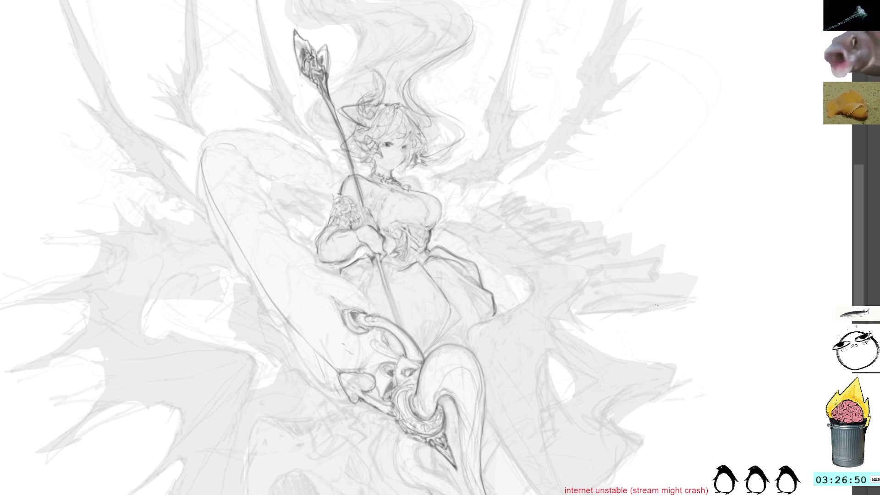
drag(657, 336, 682, 354)
key(ctrl+z)
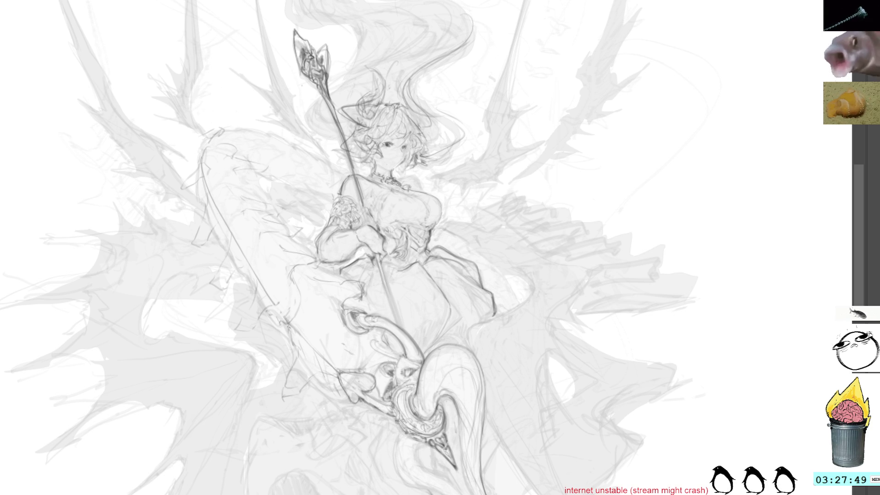
Step: Darken the thigh contour and add short dashes along the lower contour
drag(290, 328, 290, 337)
drag(298, 281, 295, 302)
mouse_move(301, 301)
mouse_down()
mouse_move(290, 323)
mouse_move(270, 323)
mouse_up()
drag(300, 279, 285, 341)
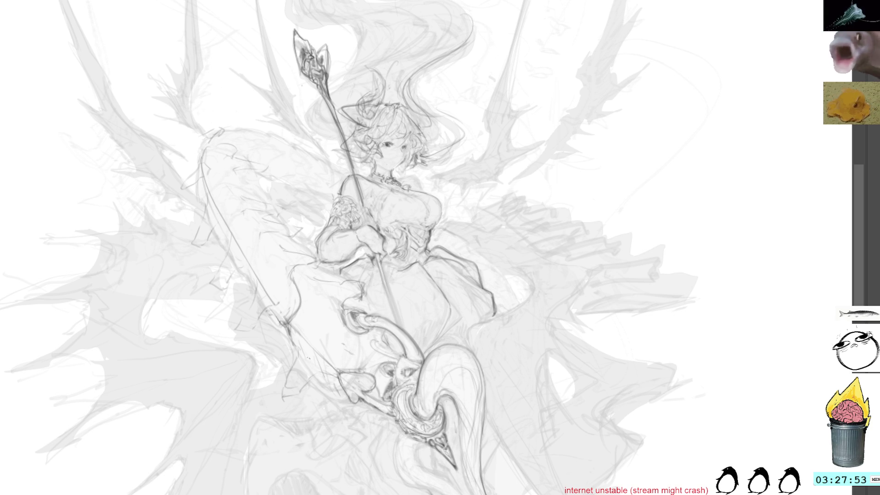
mouse_move(328, 376)
mouse_down()
mouse_move(353, 377)
mouse_move(329, 377)
mouse_move(342, 385)
mouse_move(354, 352)
mouse_move(351, 360)
mouse_up()
Step: Add dark marks around the ring, strokes near the lap, and reinforce the leg outline
drag(363, 360, 355, 332)
drag(363, 364, 358, 336)
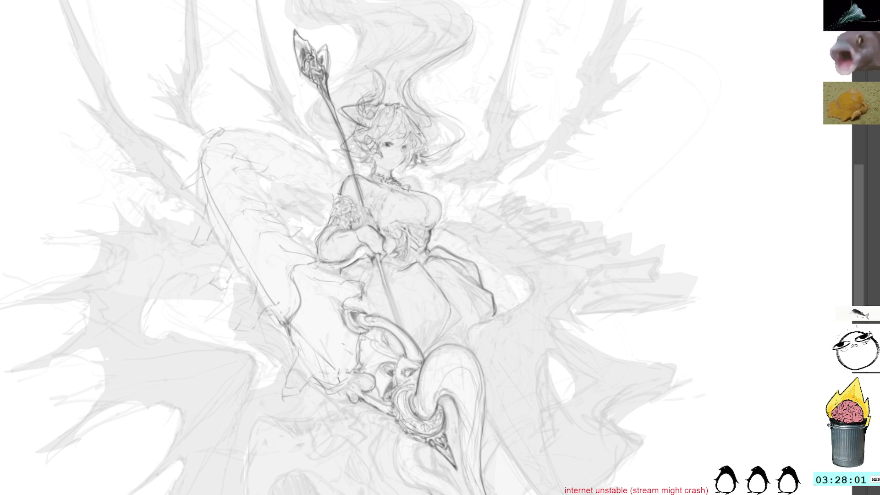
mouse_move(313, 279)
mouse_down()
mouse_move(340, 264)
mouse_move(346, 275)
mouse_up()
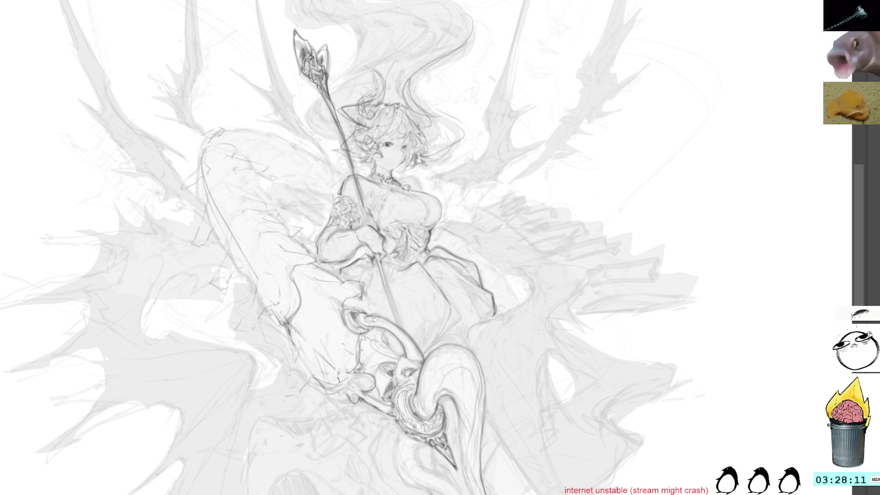
drag(295, 344, 285, 393)
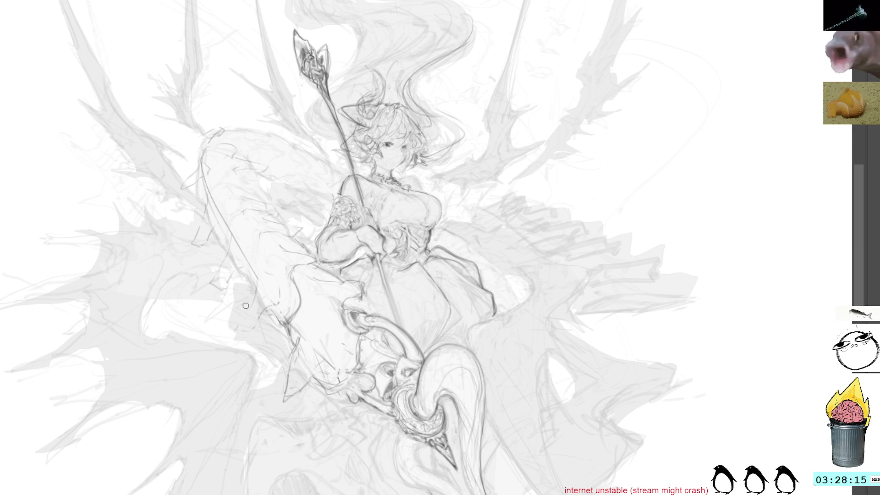
drag(247, 321, 261, 333)
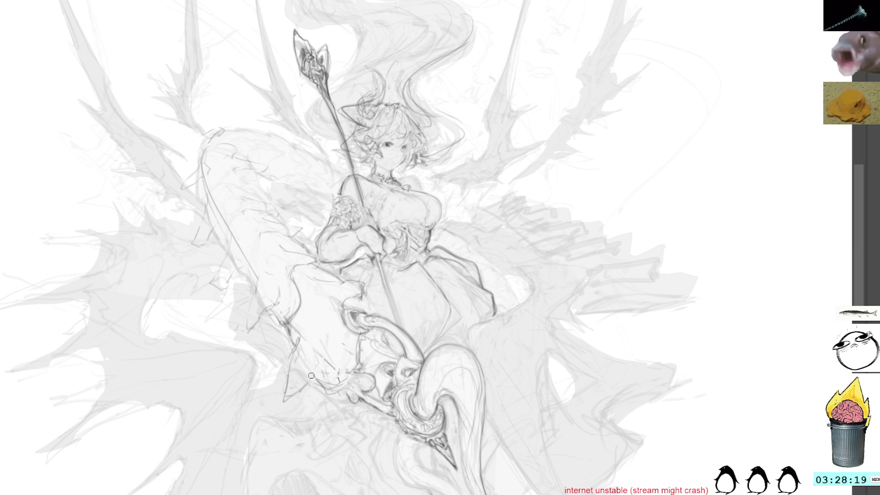
mouse_move(295, 264)
mouse_down()
mouse_move(306, 269)
mouse_move(303, 288)
mouse_move(333, 283)
mouse_move(309, 276)
mouse_move(296, 285)
mouse_up()
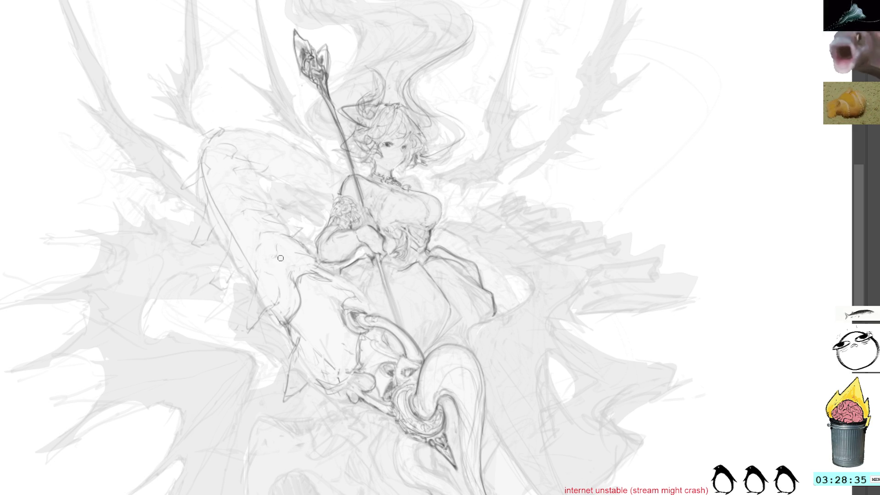
mouse_move(286, 233)
mouse_down()
mouse_move(262, 236)
mouse_move(260, 263)
mouse_up()
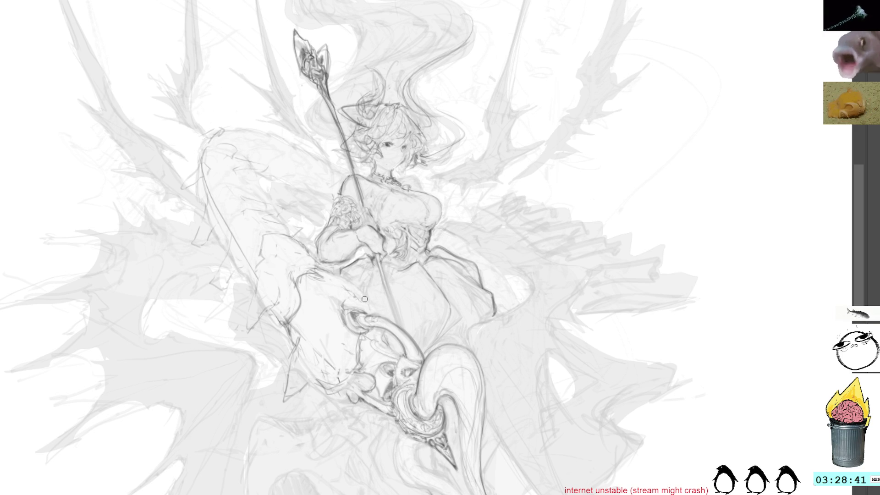
Step: Shade the figure's lap area and scribble a small dark mark in the upper-left wing
drag(325, 268, 384, 308)
drag(336, 276, 368, 300)
mouse_move(369, 301)
mouse_down()
mouse_move(376, 340)
mouse_move(359, 337)
mouse_move(361, 345)
mouse_move(375, 341)
mouse_move(356, 331)
mouse_up()
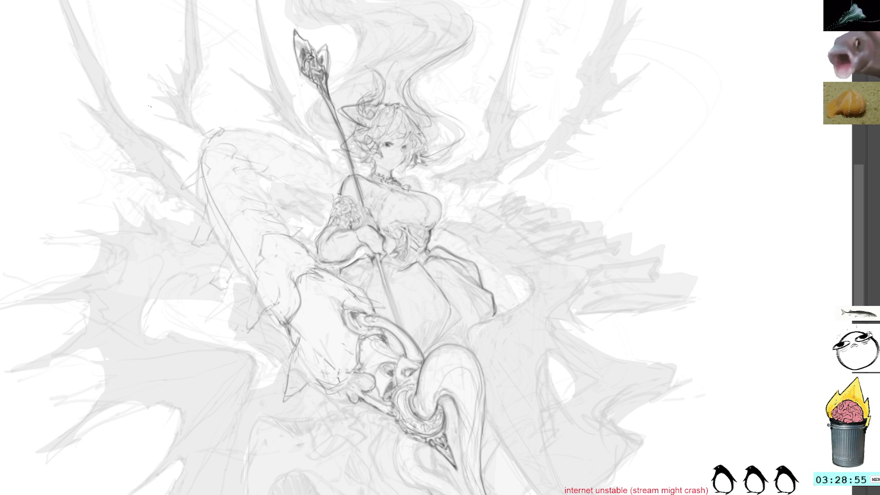
mouse_move(148, 107)
mouse_down()
mouse_move(168, 115)
mouse_move(177, 99)
mouse_move(197, 113)
mouse_up()
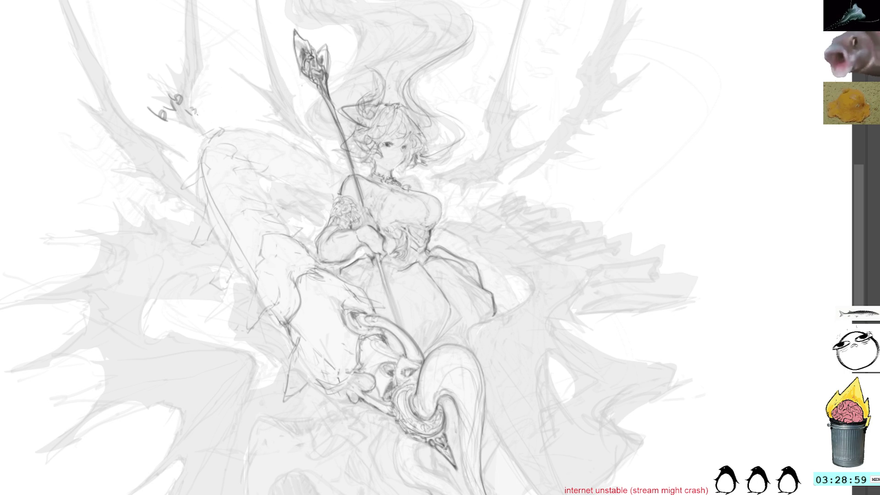